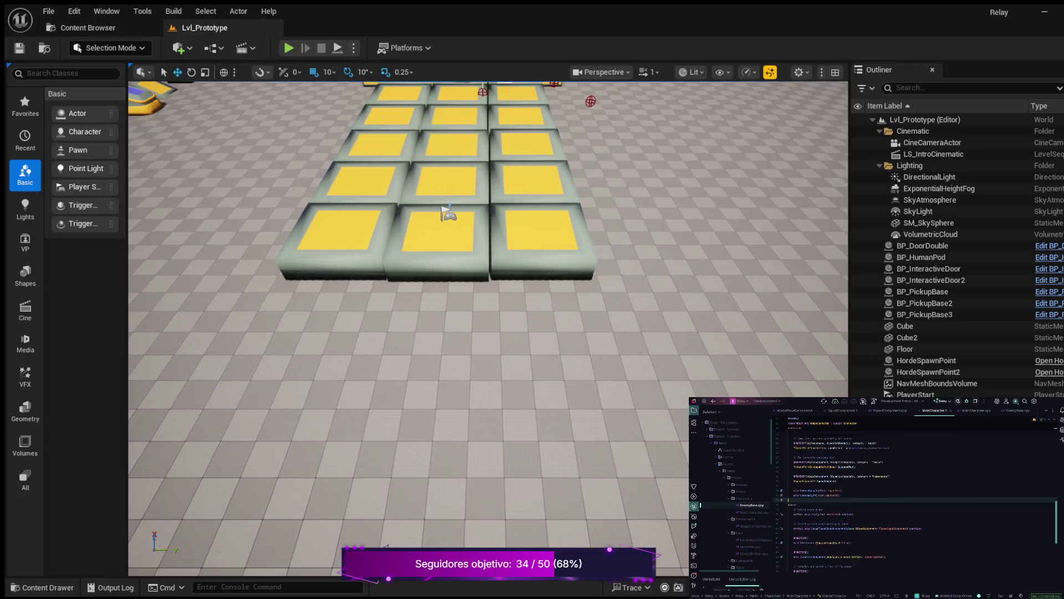
Add the input-action UPROPERTY block to MainCharacter.h and check the MoveAction and FireAction declarations.
key("ctrl+z")
key("ctrl+z")
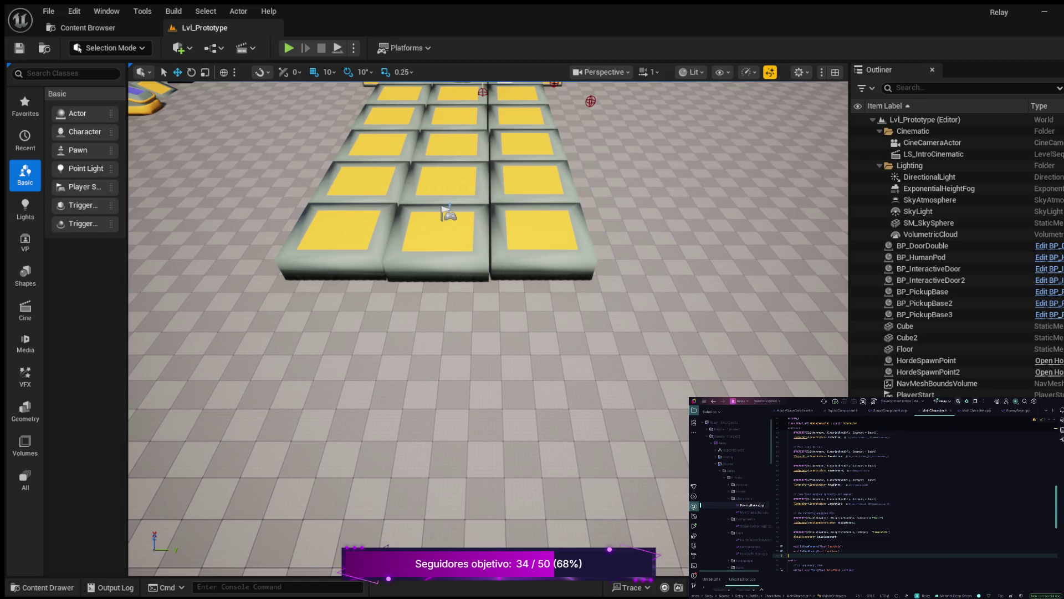
left_click(832, 470)
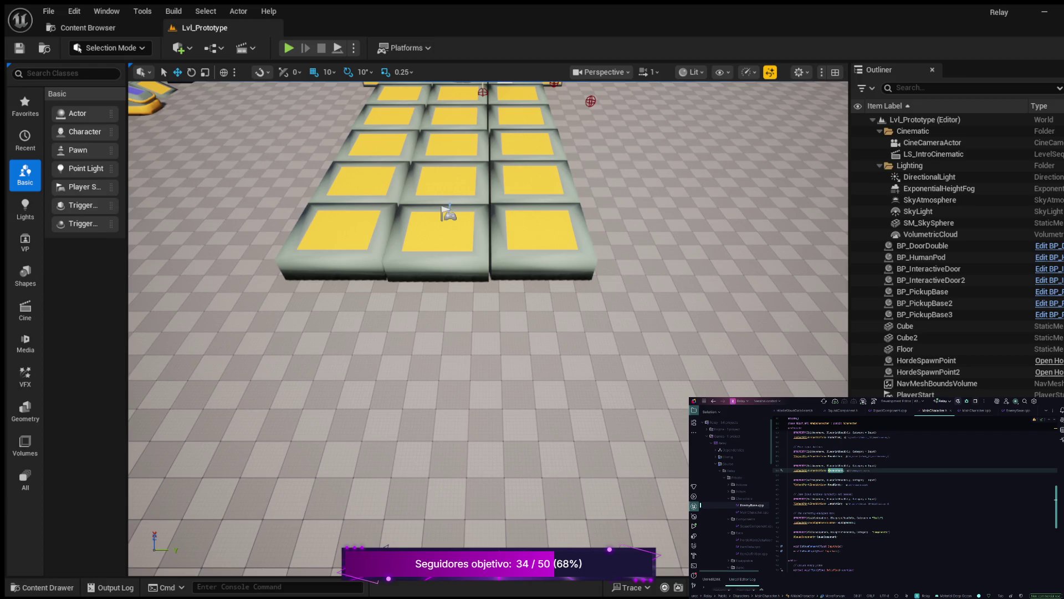
left_click(837, 480)
left_click(842, 484)
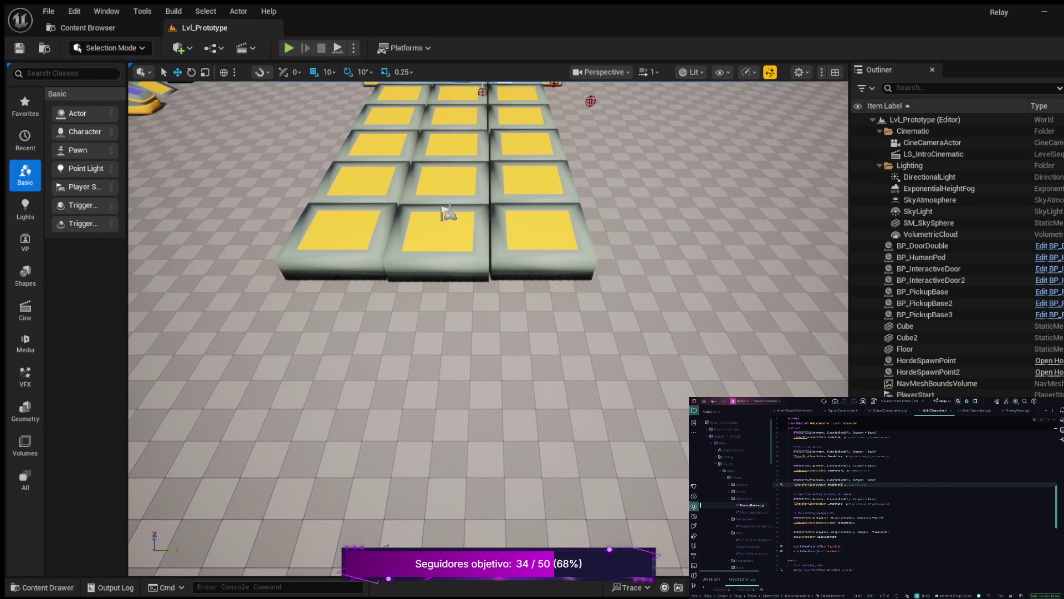
left_click(839, 470)
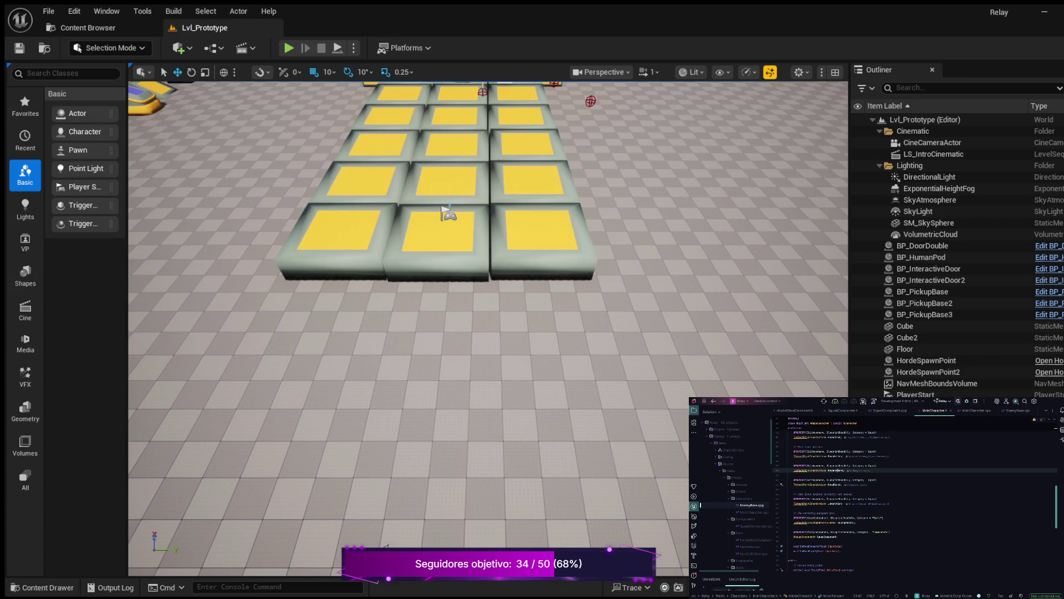
left_click(836, 470)
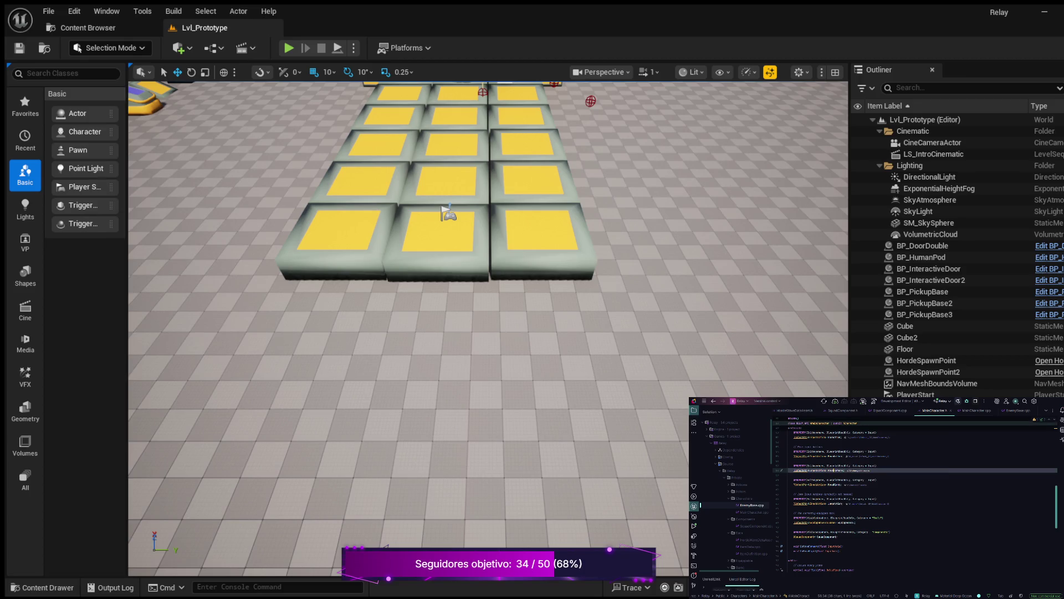
key("F12")
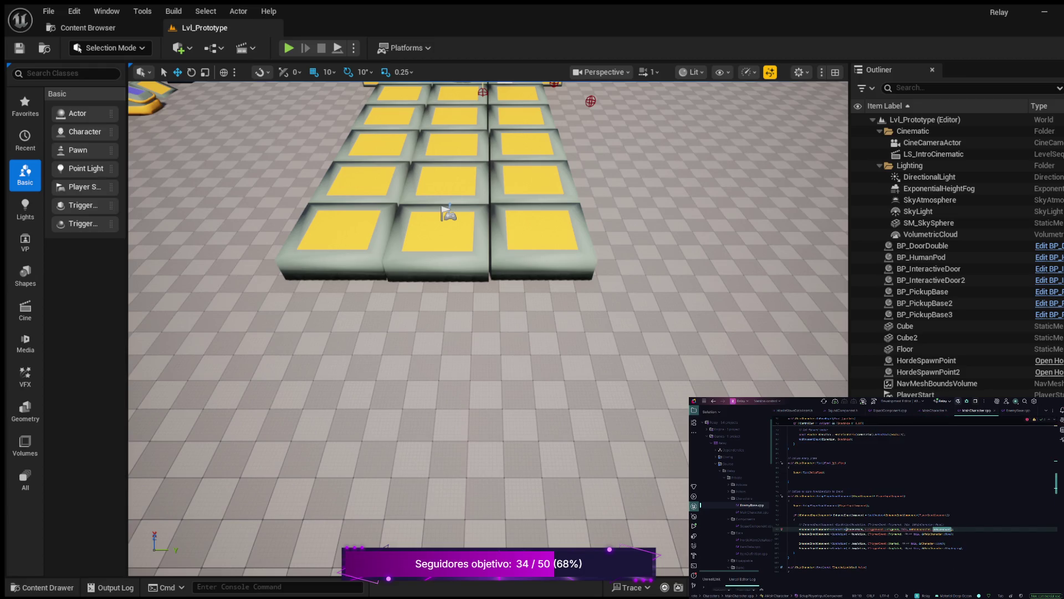
Rework the BindAction line in MainCharacter.cpp, cutting it and starting a new line below the comment.
double_click(854, 529)
key("ctrl+v")
key("ctrl+z")
key("End")
key("ctrl+x")
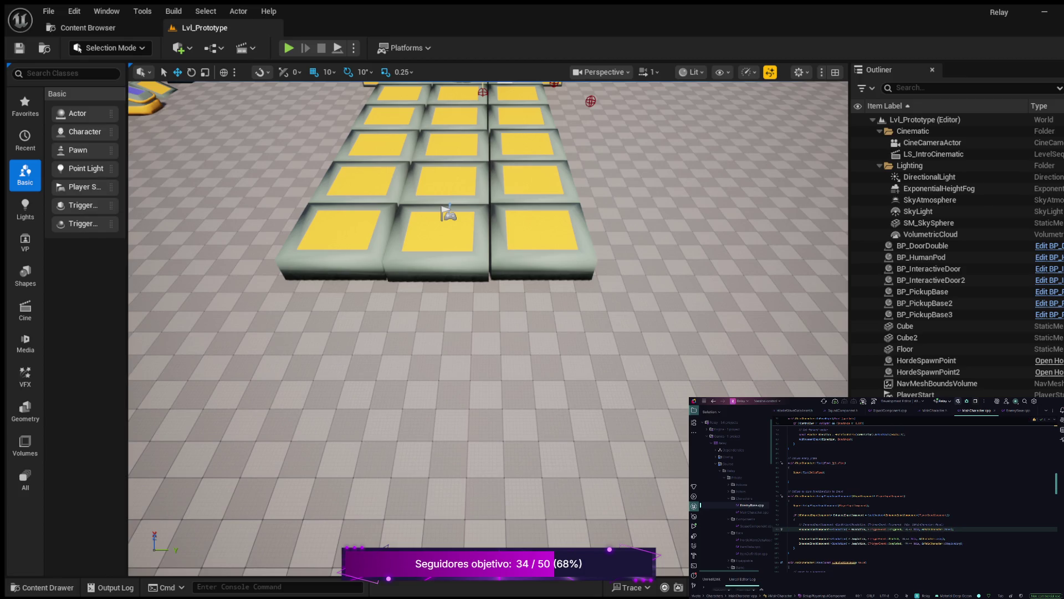
key("Left")
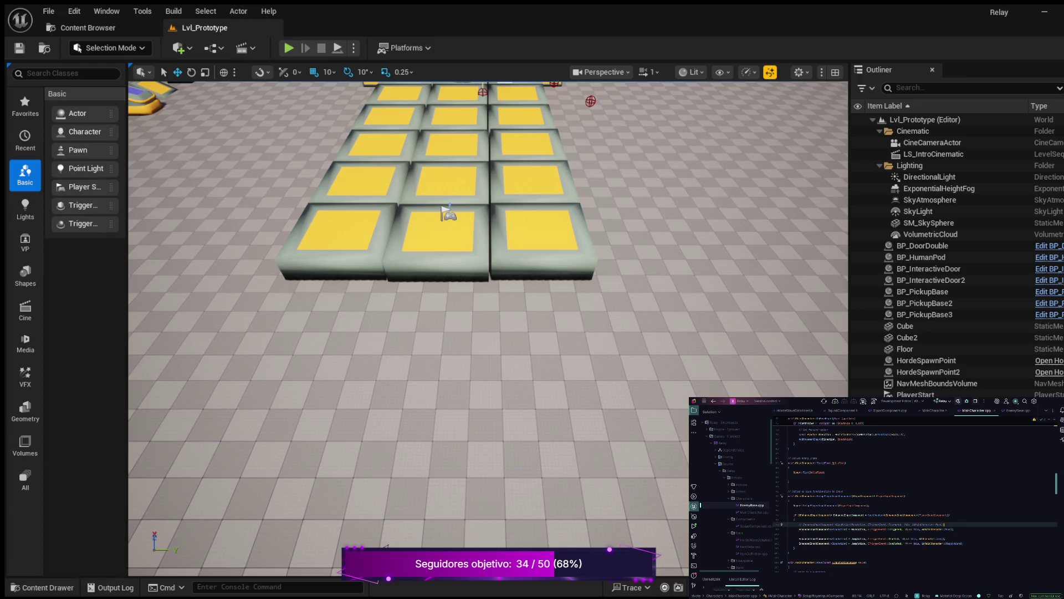
key("Return")
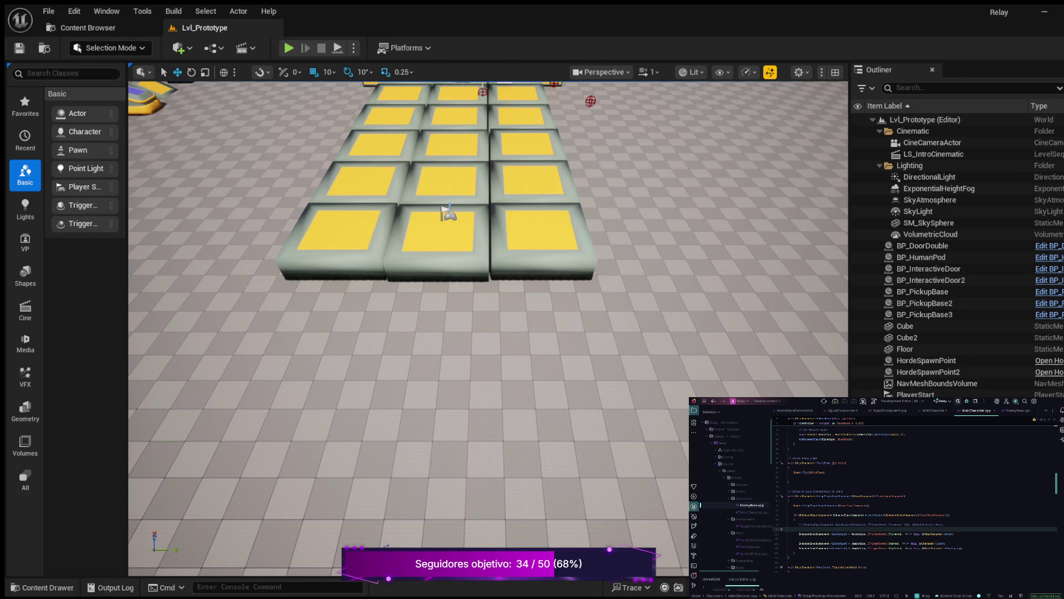
Change the BindAction call to use MoveForward with the OnMoveForward handler.
left_click(858, 534)
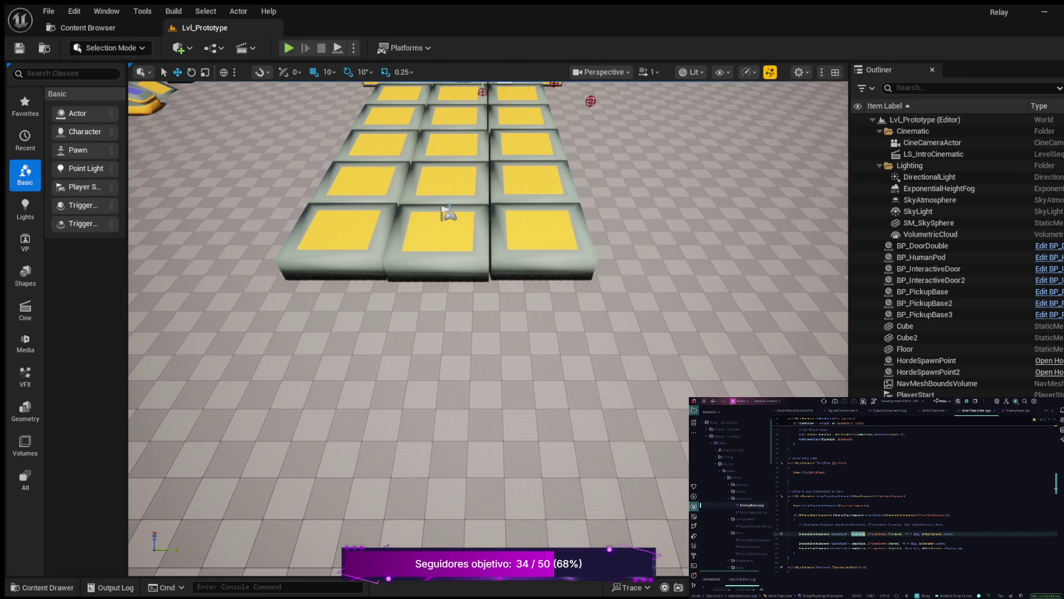
type("Mov")
type("Forward")
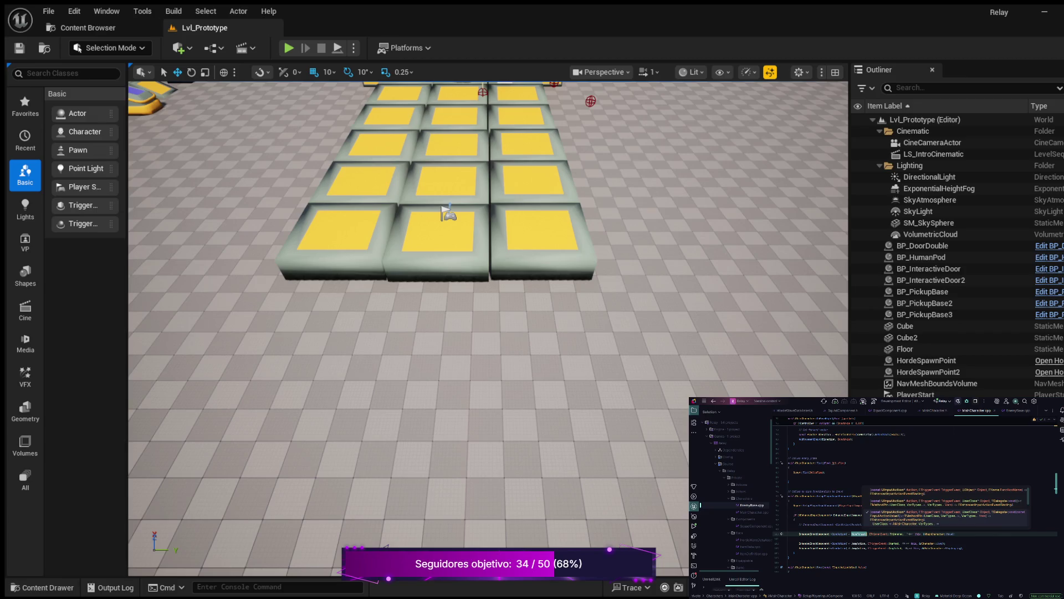
key("Escape")
left_click(950, 534)
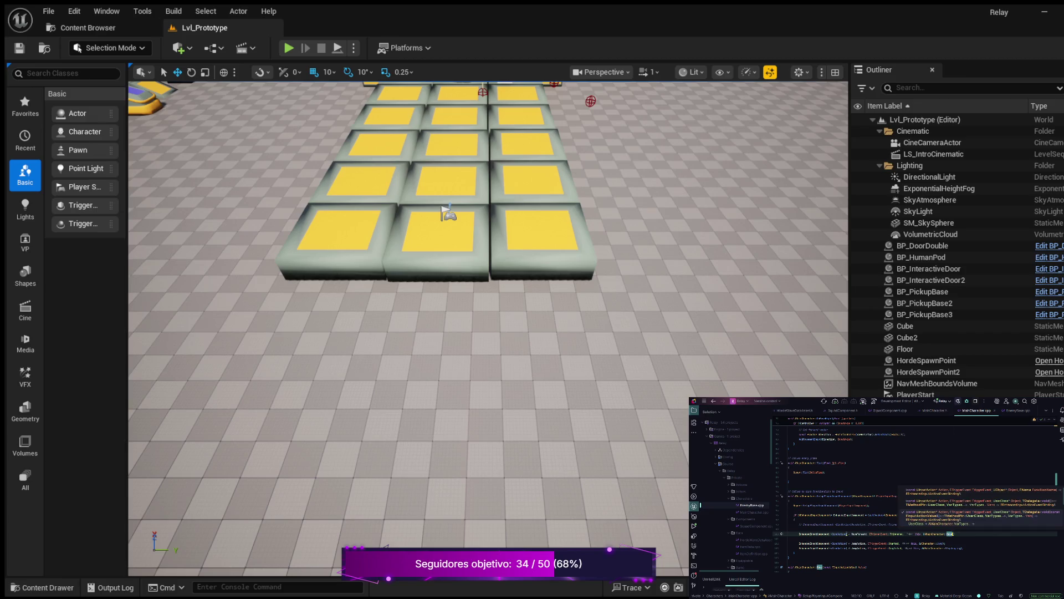
left_click(955, 534)
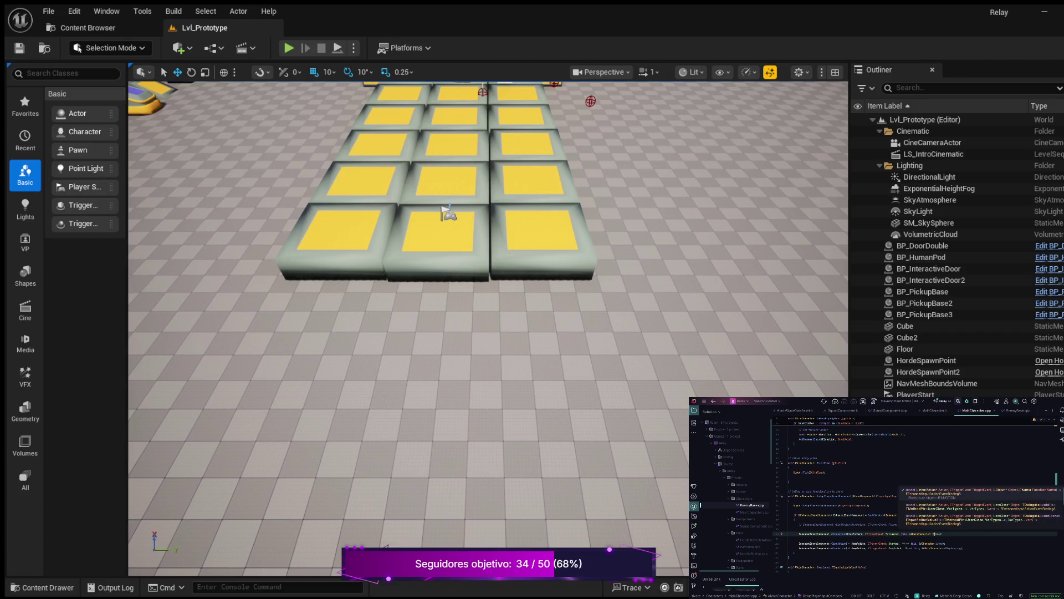
type("OnMoveForward")
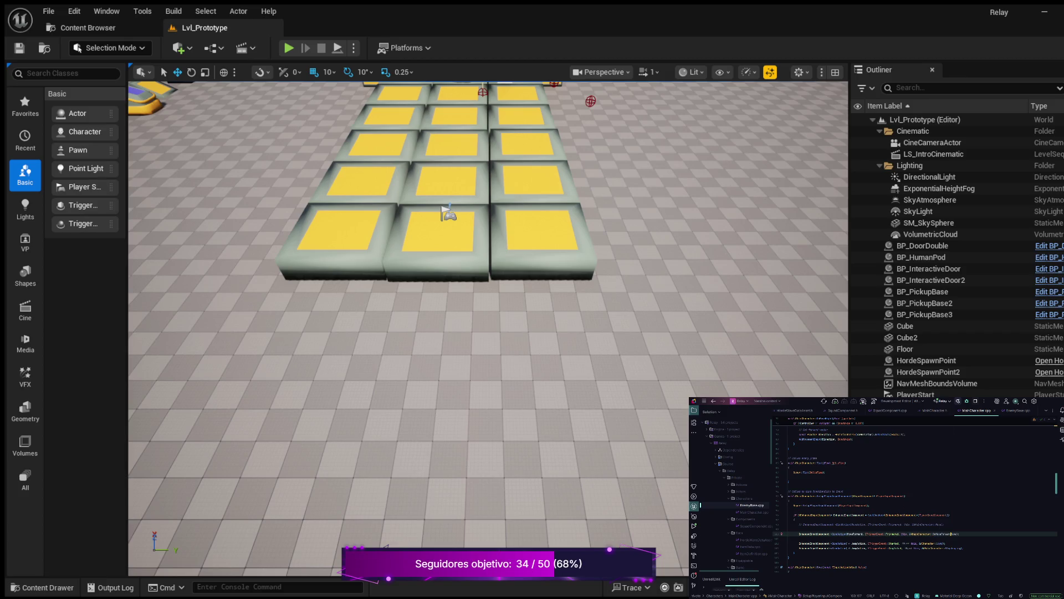
double_click(955, 534)
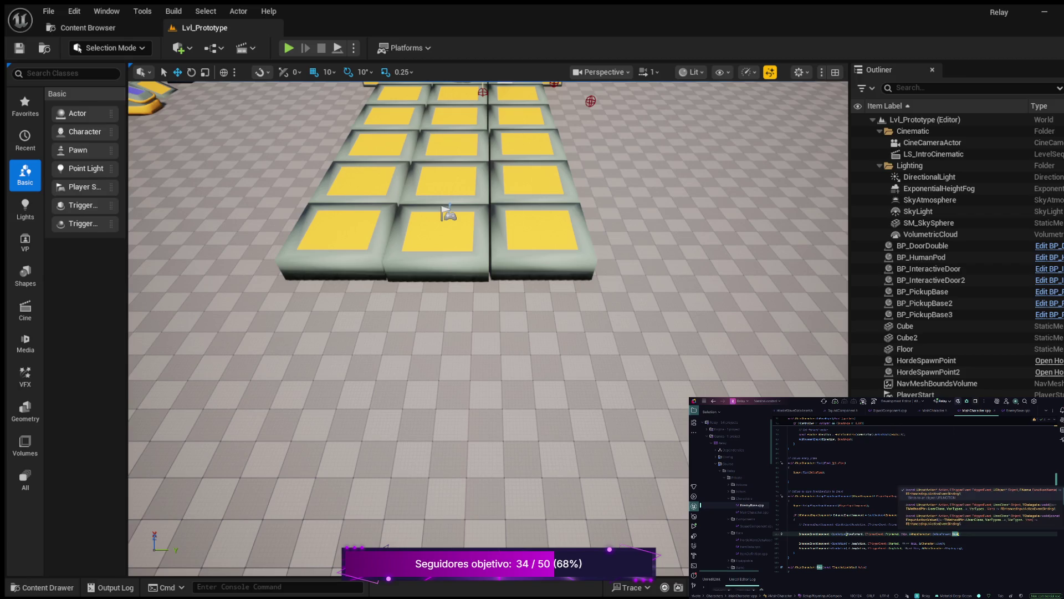
double_click(943, 533)
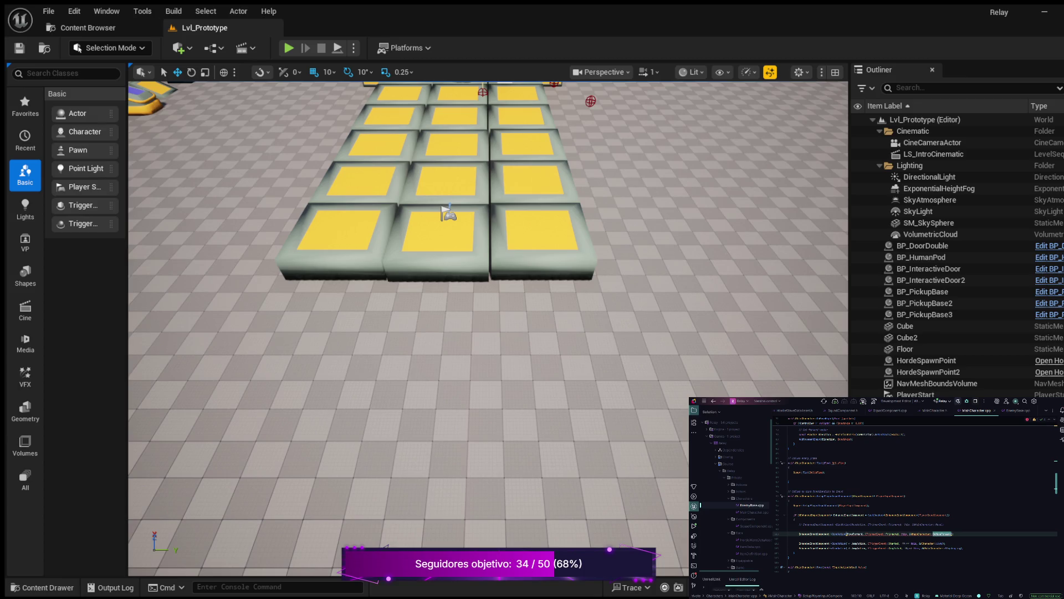
Comment out the BindAction line and jump to the MoveForward declaration in MainCharacter.h.
left_click(892, 534)
key("ctrl+slash")
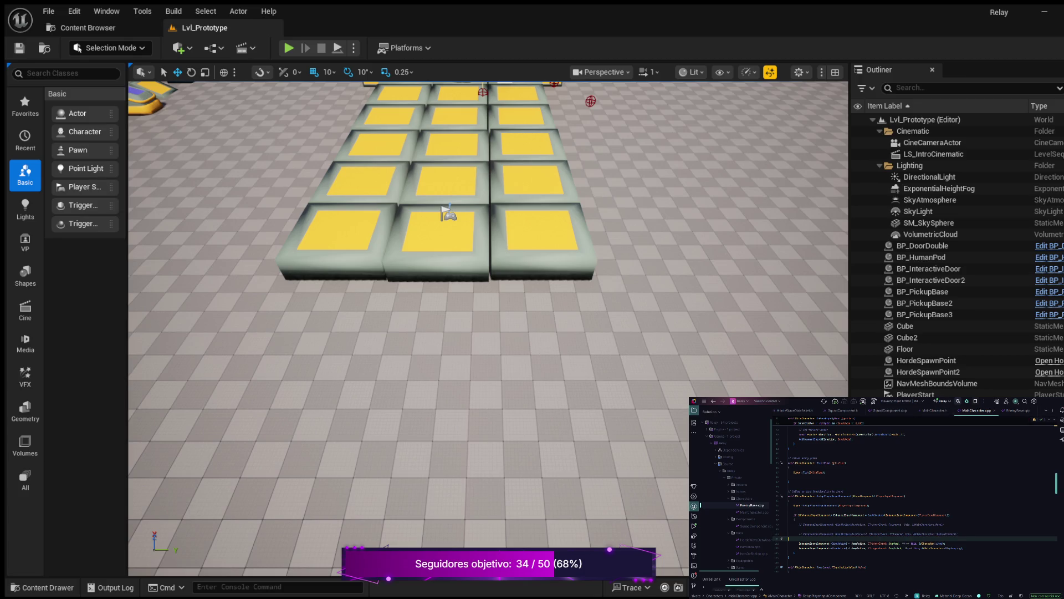
key("ctrl+b")
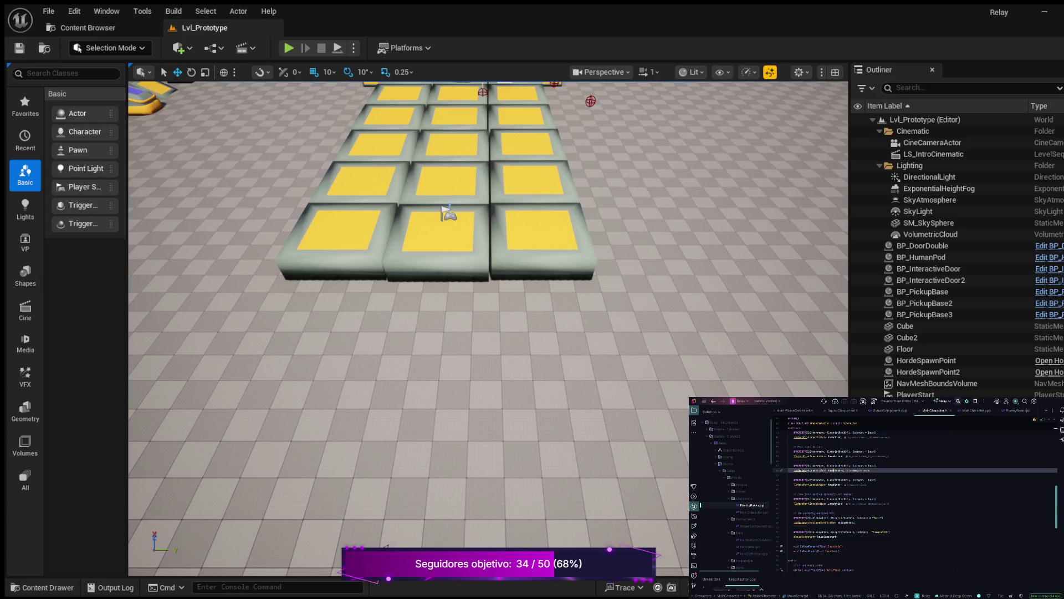
Compile the character code with Live Coding and review the compile and patch output.
key("ctrl+alt+F11")
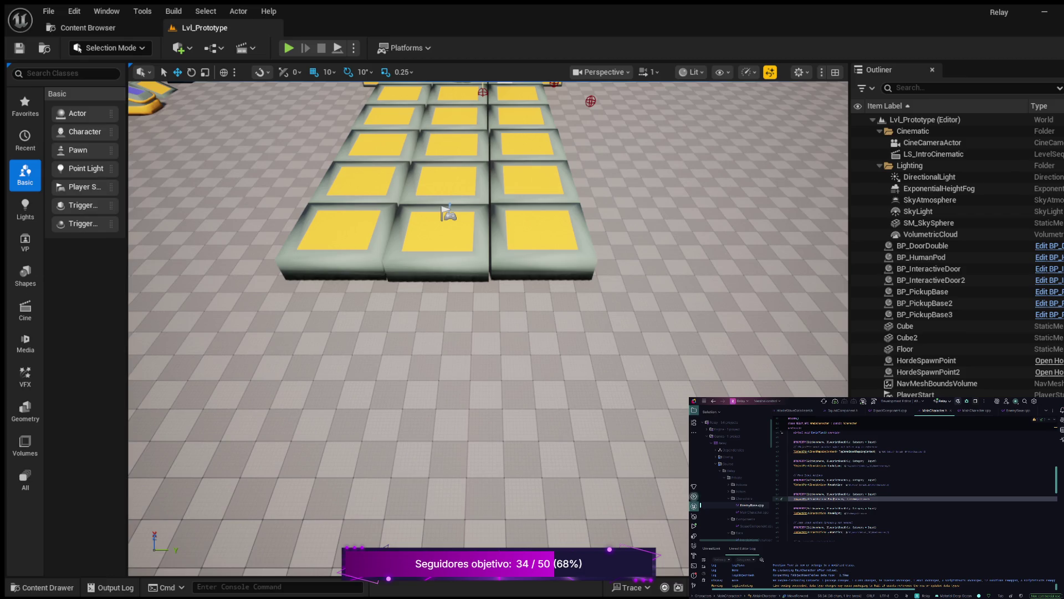
scroll(915, 482, "down", 3)
scroll(914, 482, "down", 1)
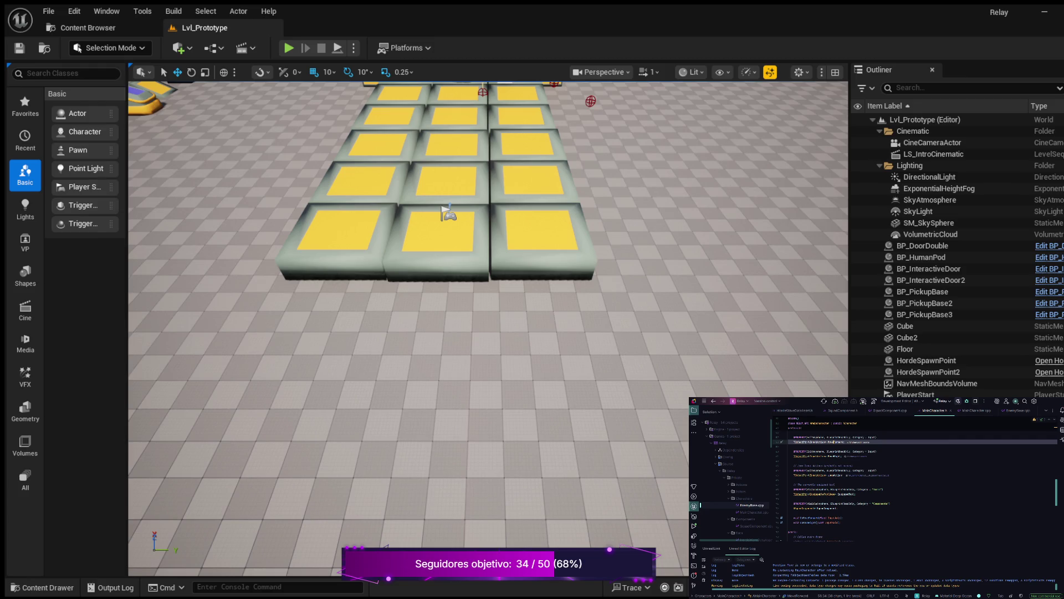
scroll(915, 482, "down", 3)
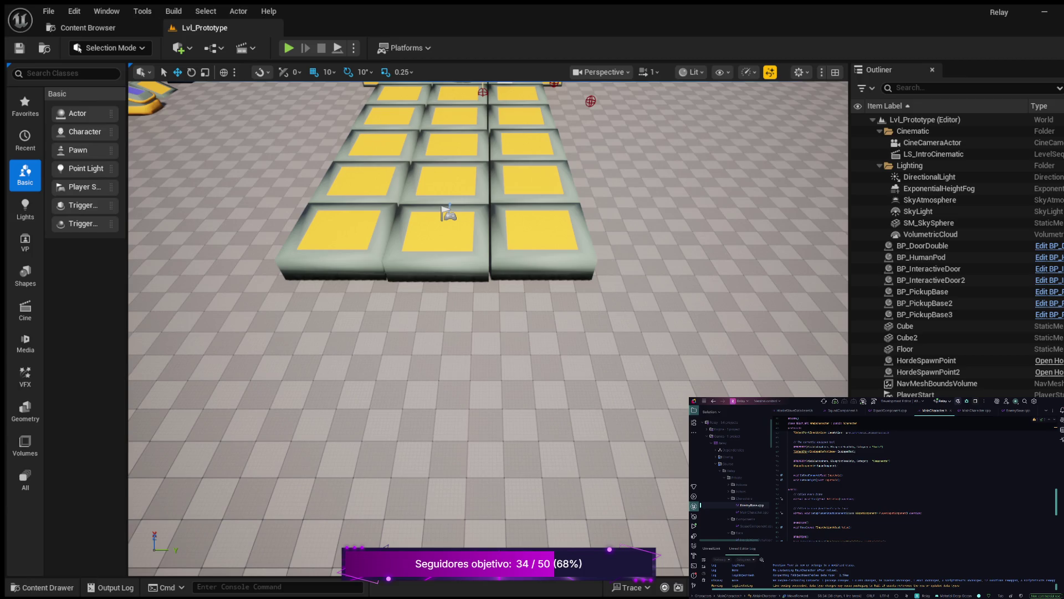
left_click(789, 470)
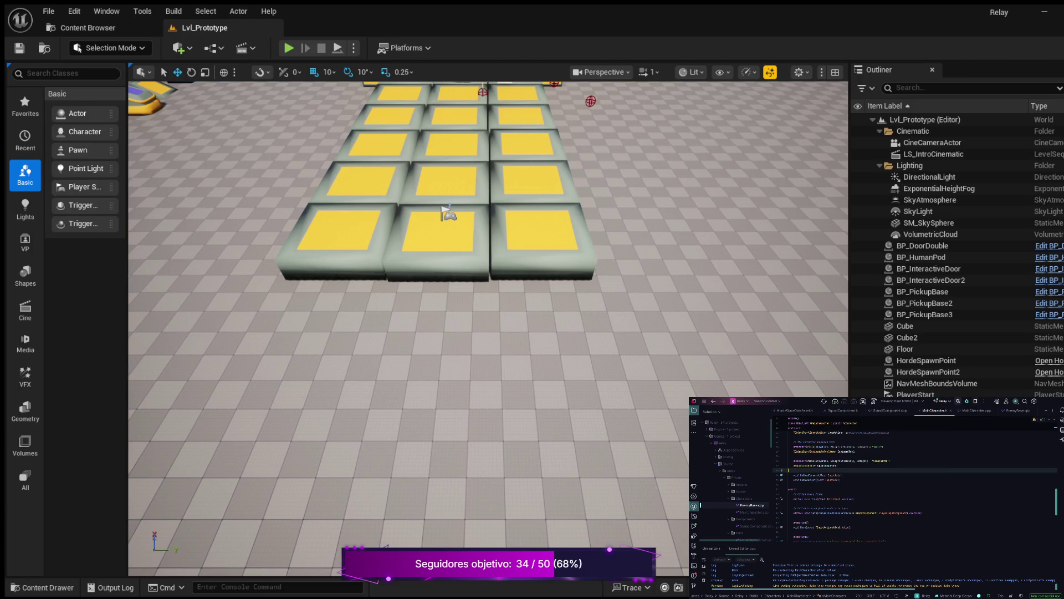
Add UFUNCTION() above the first movement handler and a new line above DoMoveRight.
key("Return")
type("UFUNCTION(")
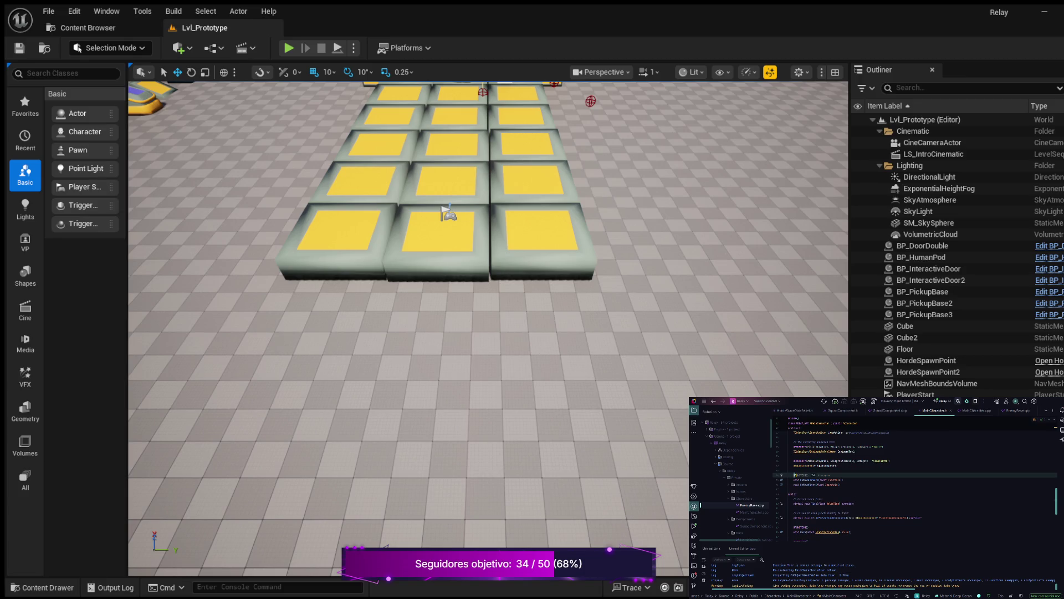
key("Down")
key("Down")
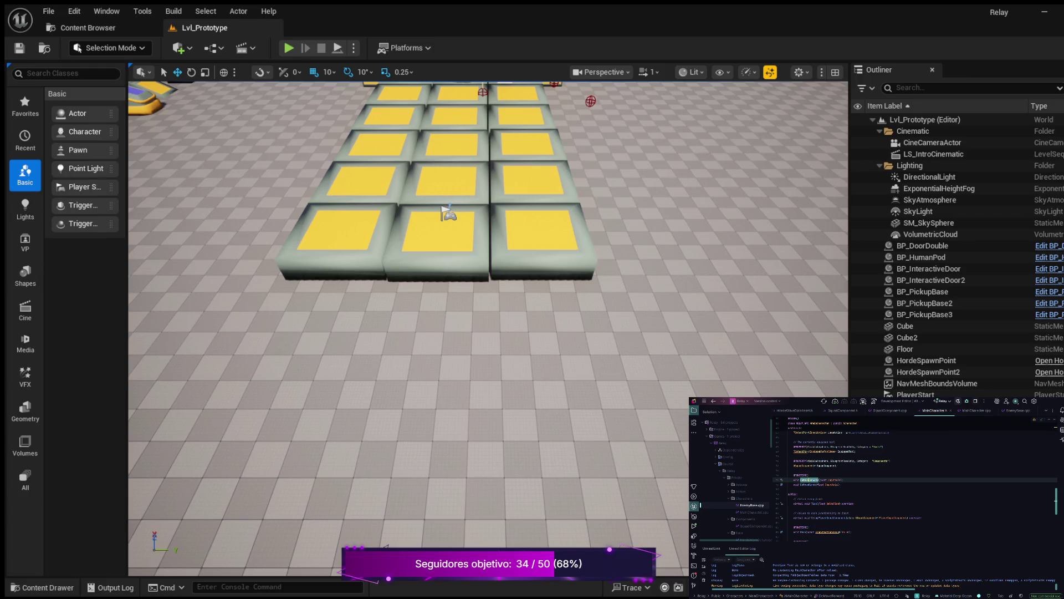
key("Left")
key("Left")
key("Left")
key("Return")
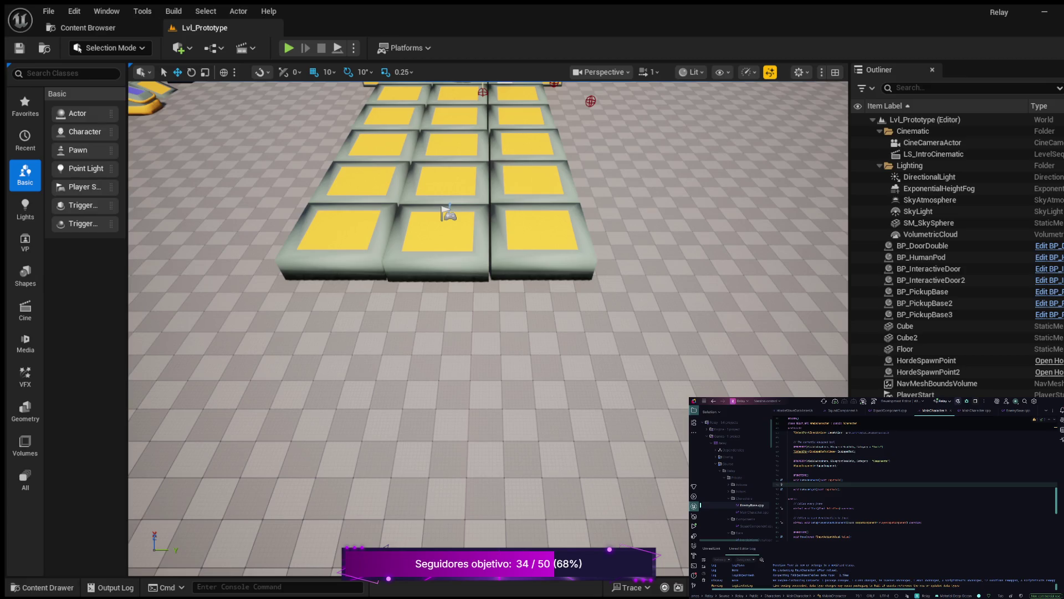
Add UFUNCTION() above DoMoveRight, then recheck the commented BindAction lines in SetupPlayerInputComponent.
type("UFUNCTION()")
left_click(976, 410)
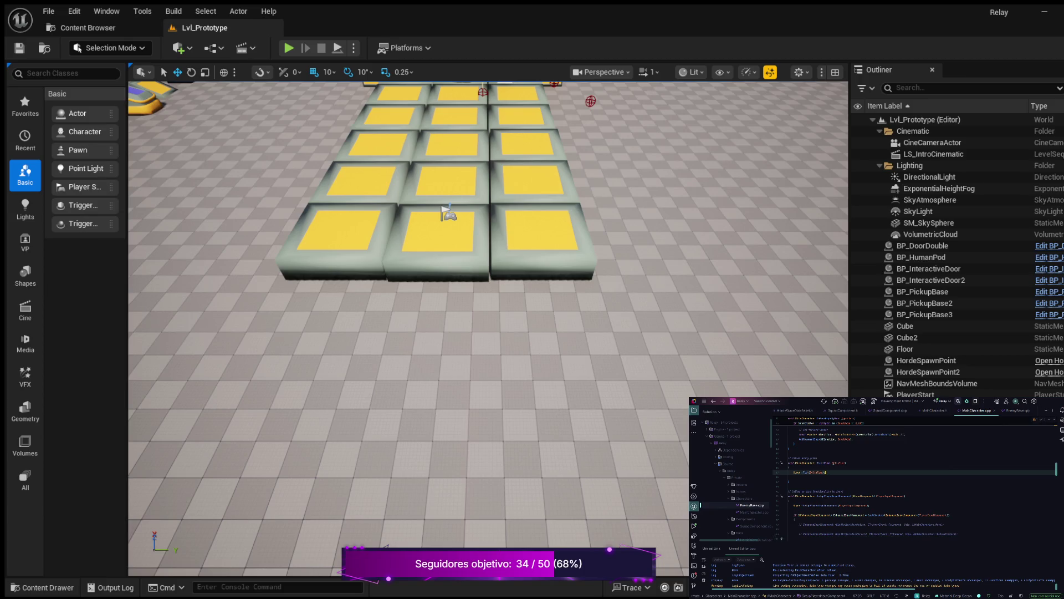
left_click(877, 524)
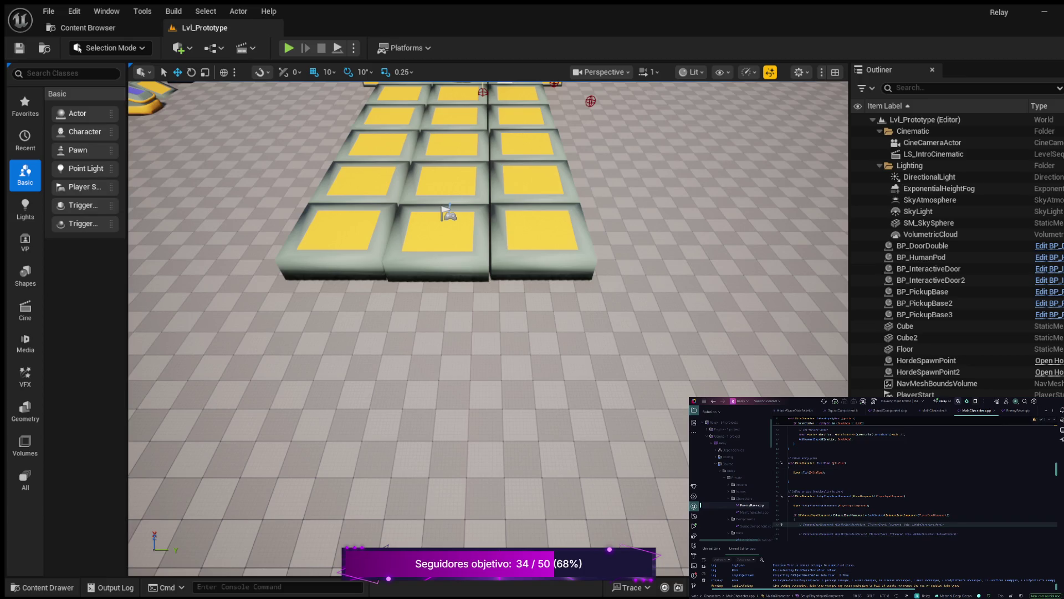
key("ctrl+slash")
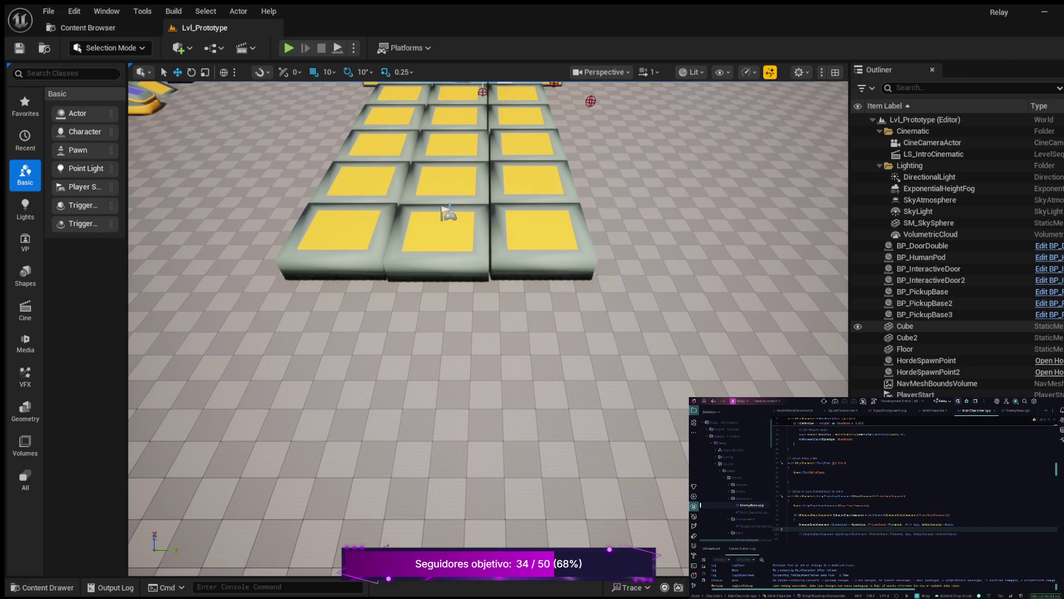
key("ctrl+z")
left_click(891, 534)
scroll(915, 482, "down", 3)
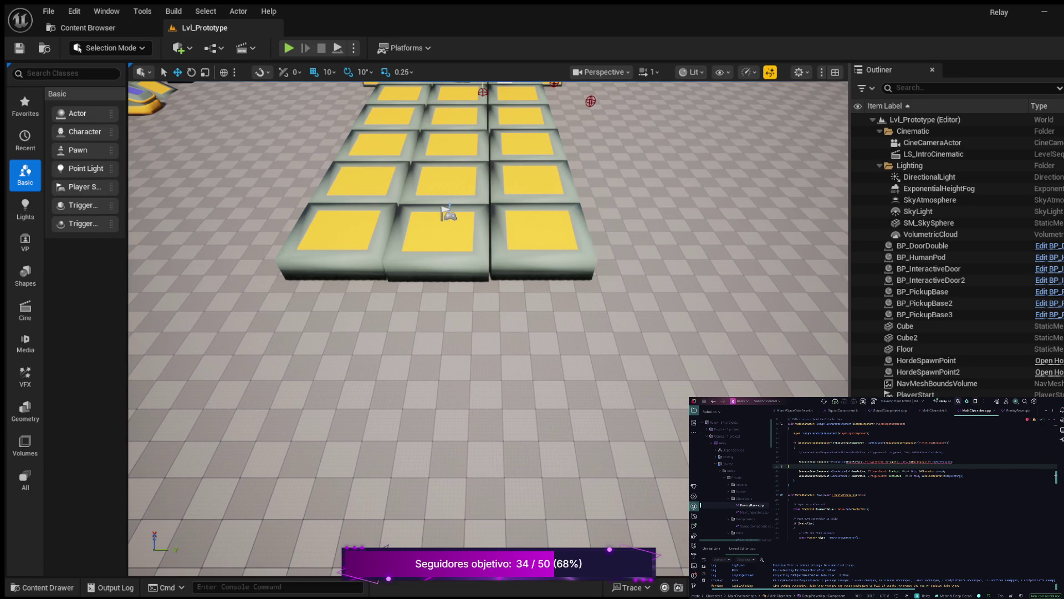
Write the JumpAction BindAction call in MainCharacter.cpp and go to the DoMoveRight declaration.
triple_click(876, 462)
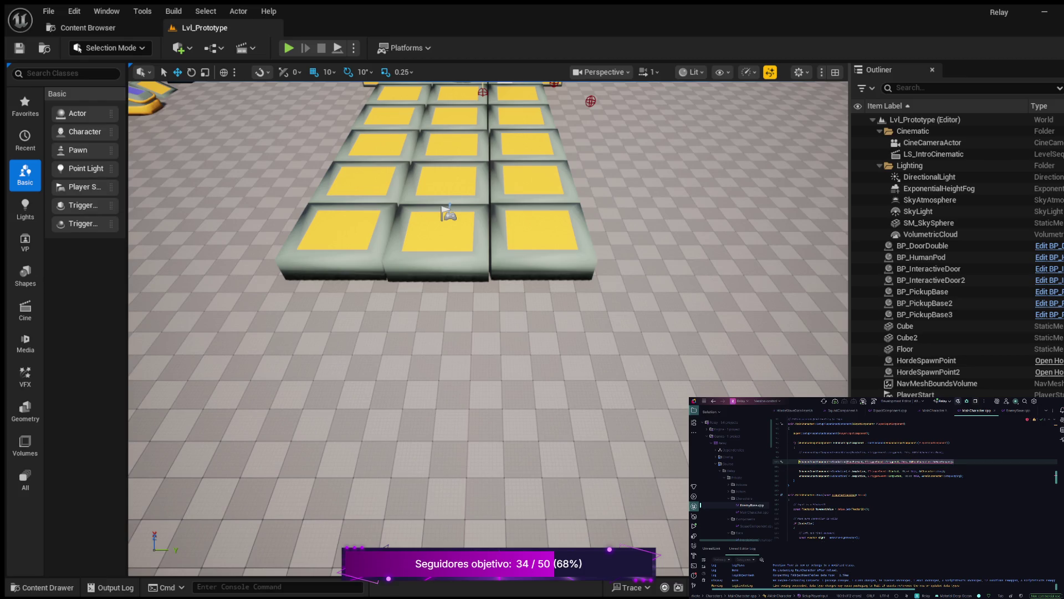
type("EnhancedInputComp")
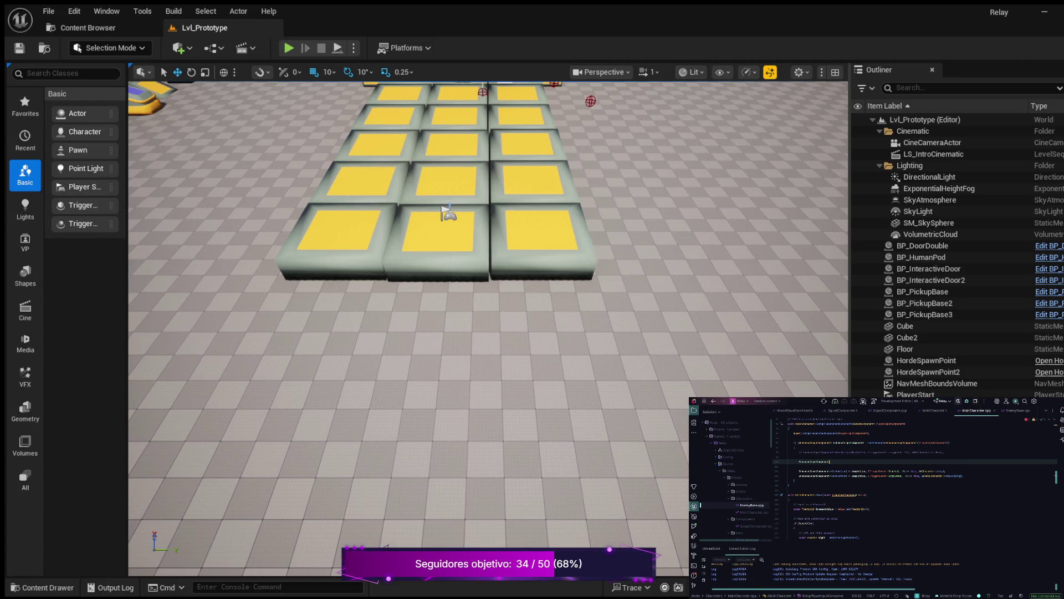
type("->BindAction(")
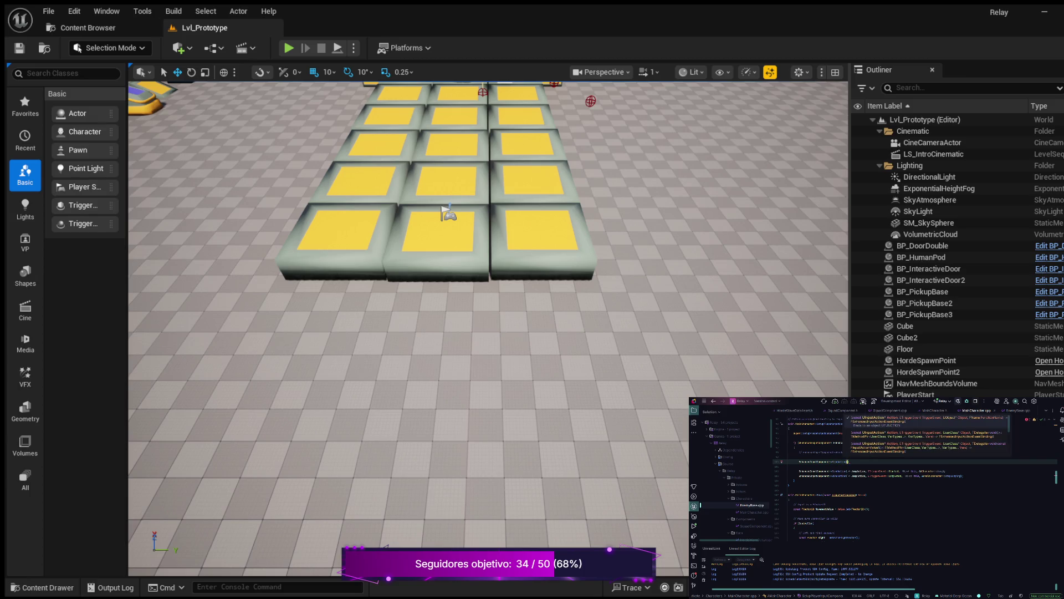
type("JumpAction")
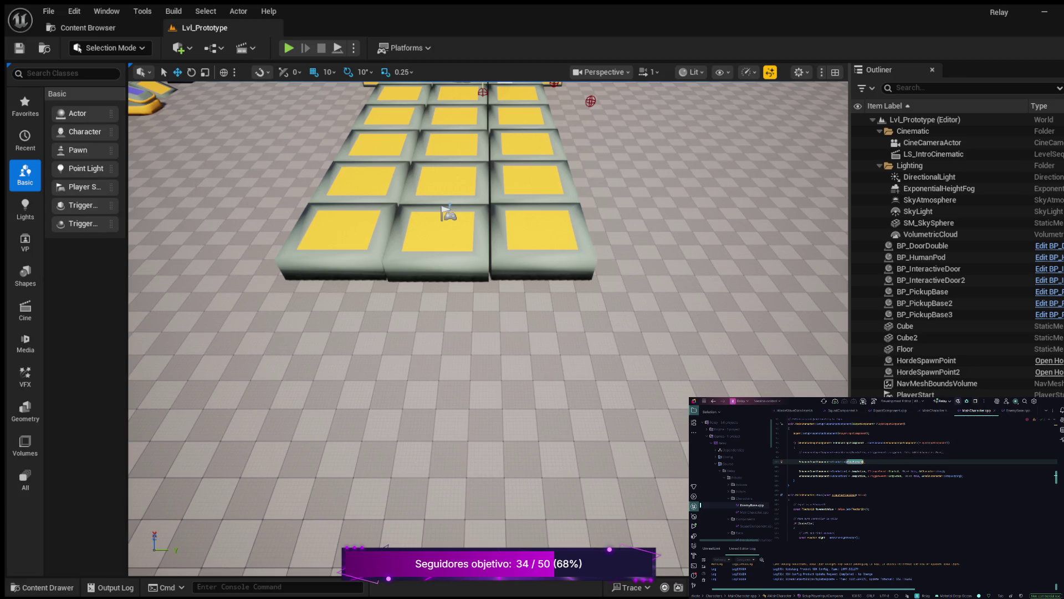
type(", ")
type("ETriggerEvent::Triggered, this")
type(",")
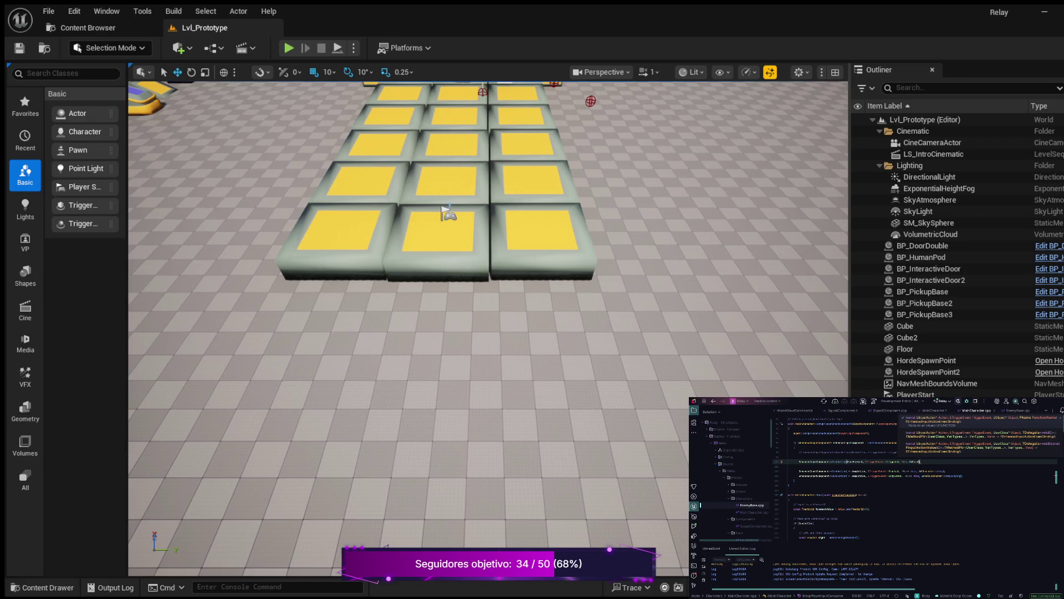
type("::")
key("Escape")
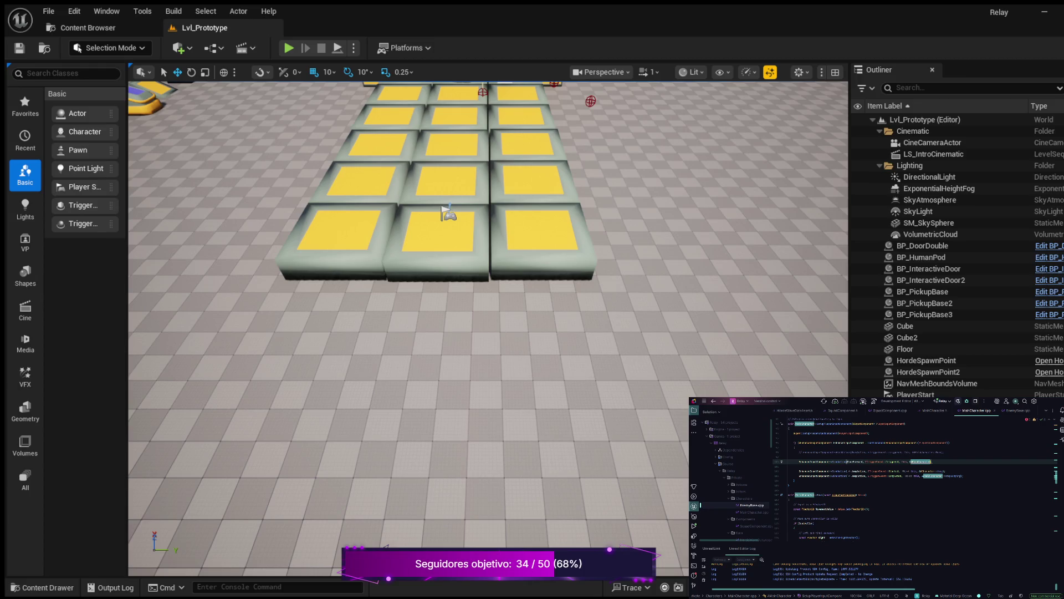
key("alt+Return")
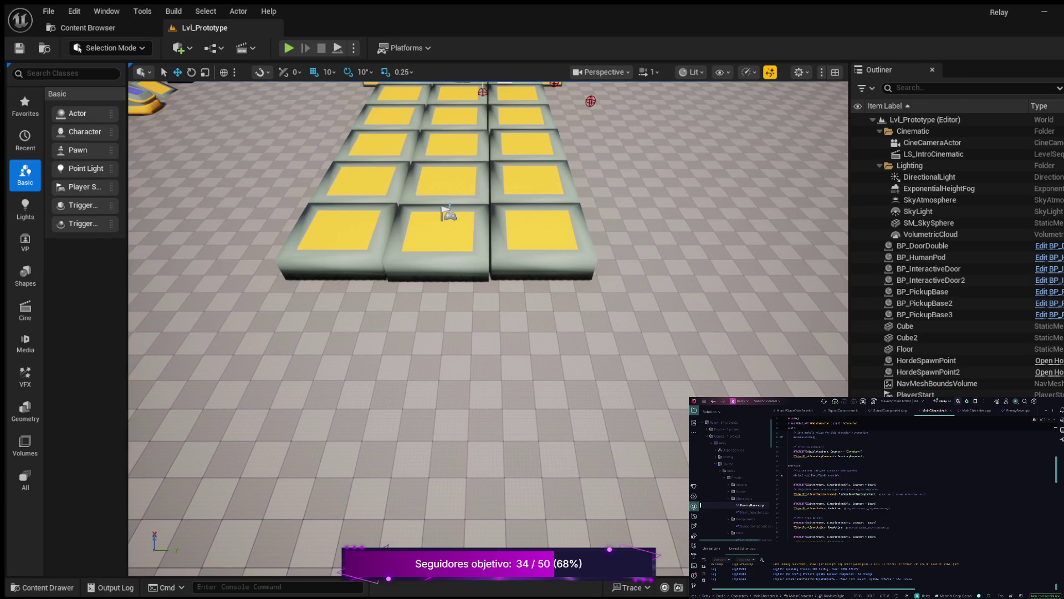
Delete the constructor and the MoveAction, Jump and Tools property declarations from MainCharacter.h.
key("ctrl+y")
key("ctrl+y")
key("ctrl+y")
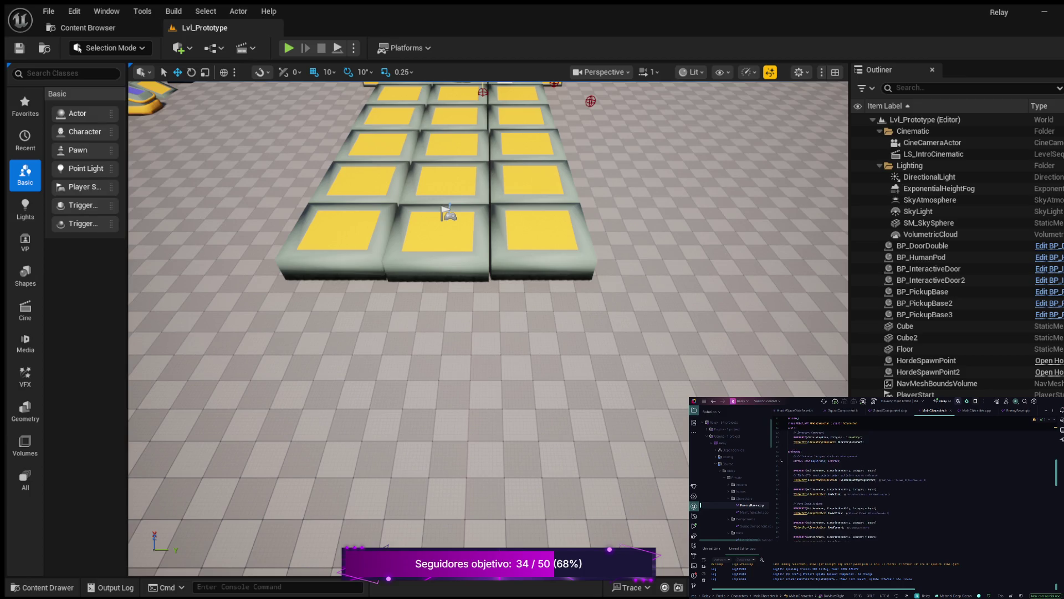
key("ctrl+y")
key("ctrl+y")
key("ctrl+y")
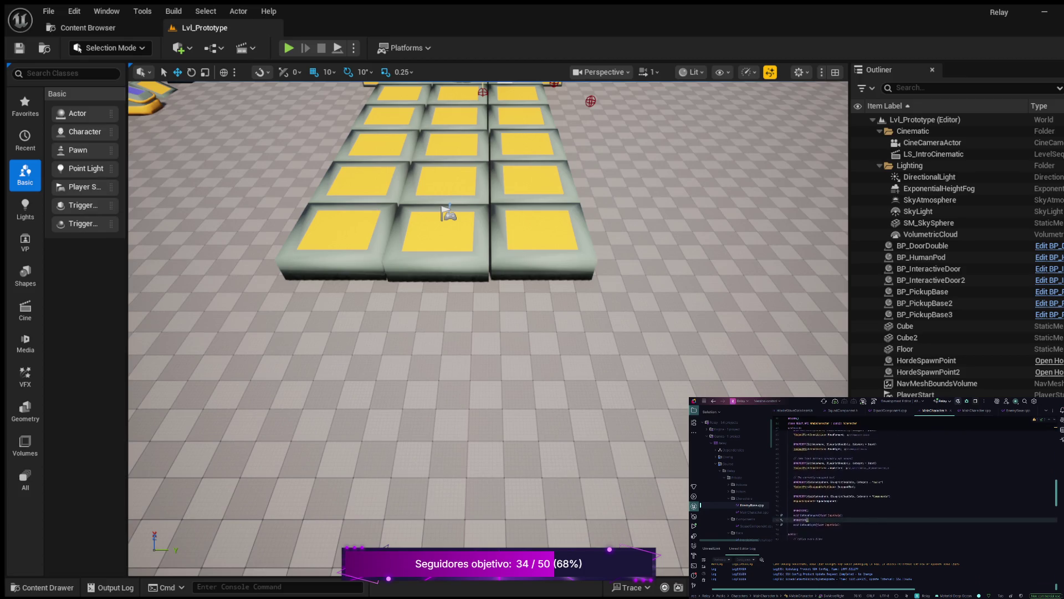
key("ctrl+y")
key("ctrl+y")
key("ctrl+y")
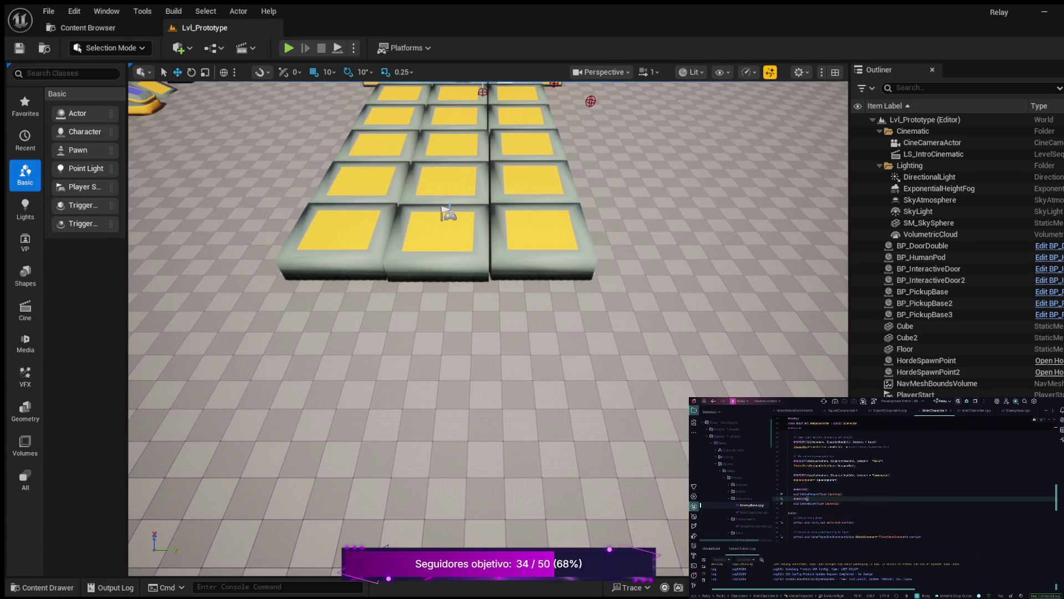
key("ctrl+y")
key("ctrl+y")
key("ctrl+y")
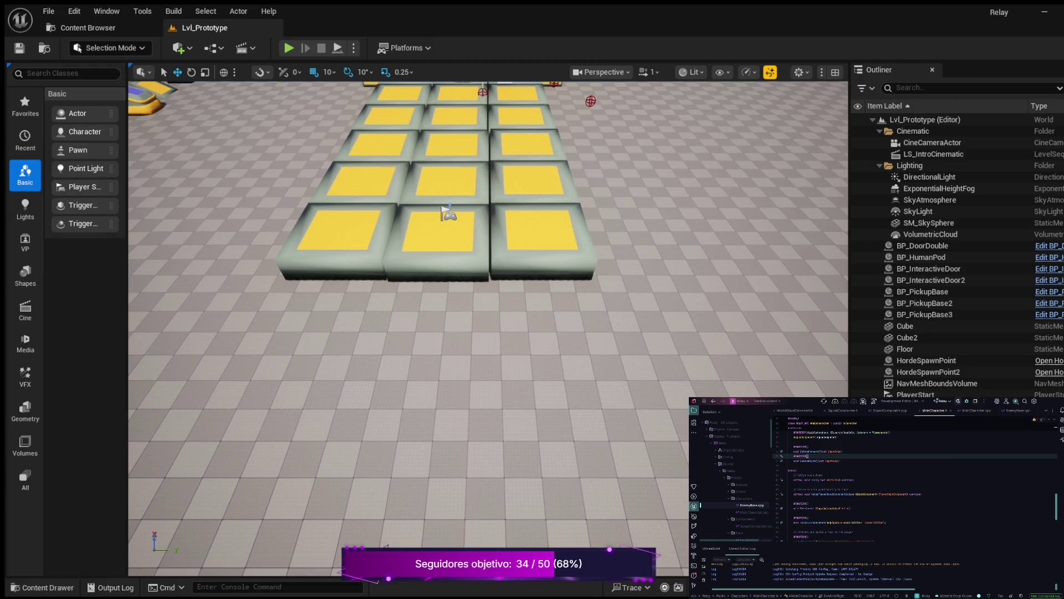
scroll(915, 485, "up", 3)
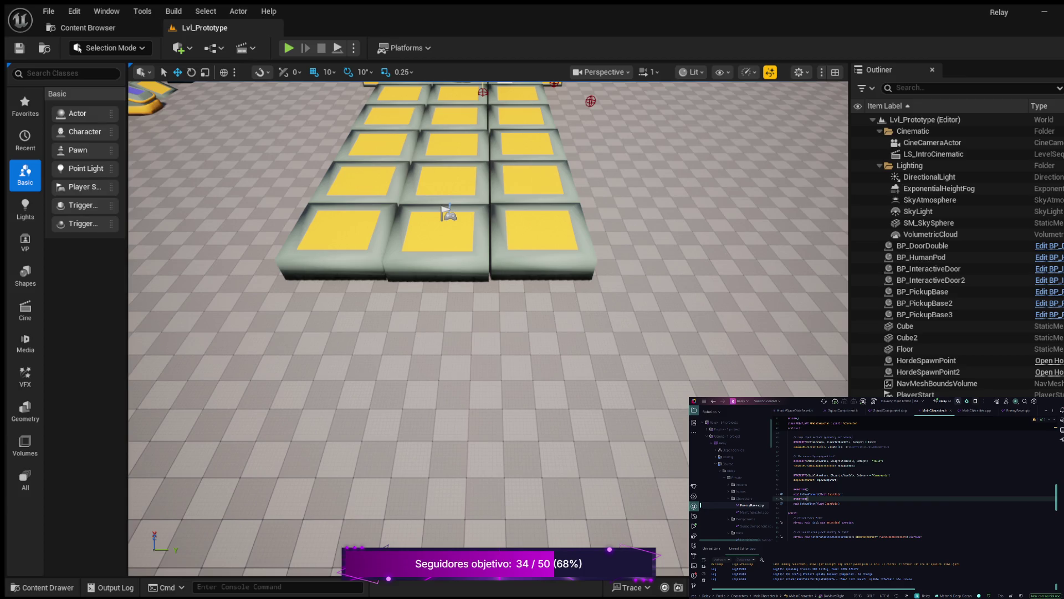
scroll(915, 485, "down", 2)
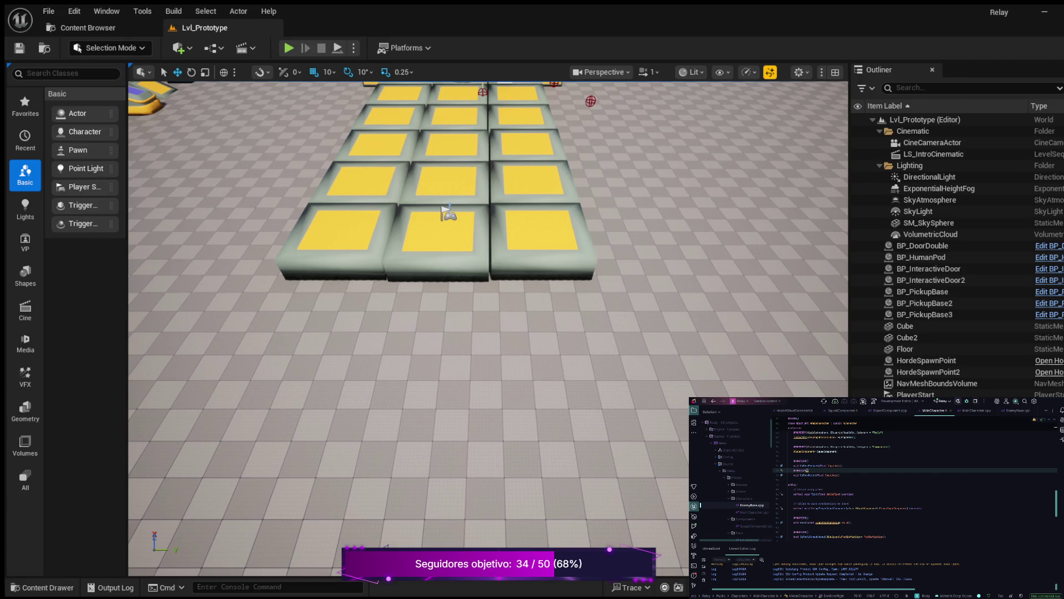
Remove four leftover declaration lines and the blank line below SquadComponent.
key("ctrl+z")
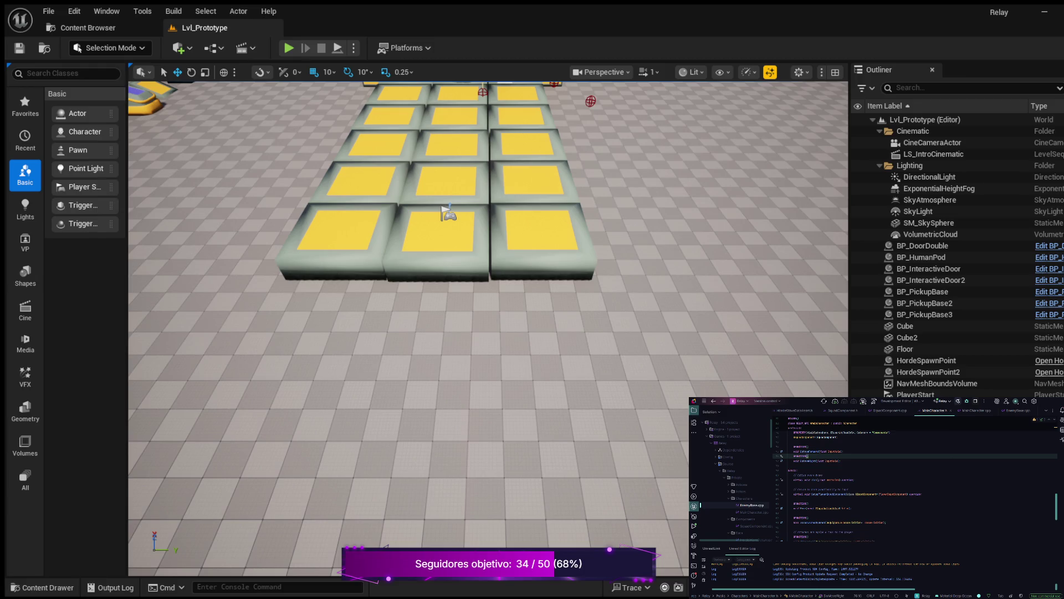
key("shift+Up")
key("shift+Up")
key("shift+Up")
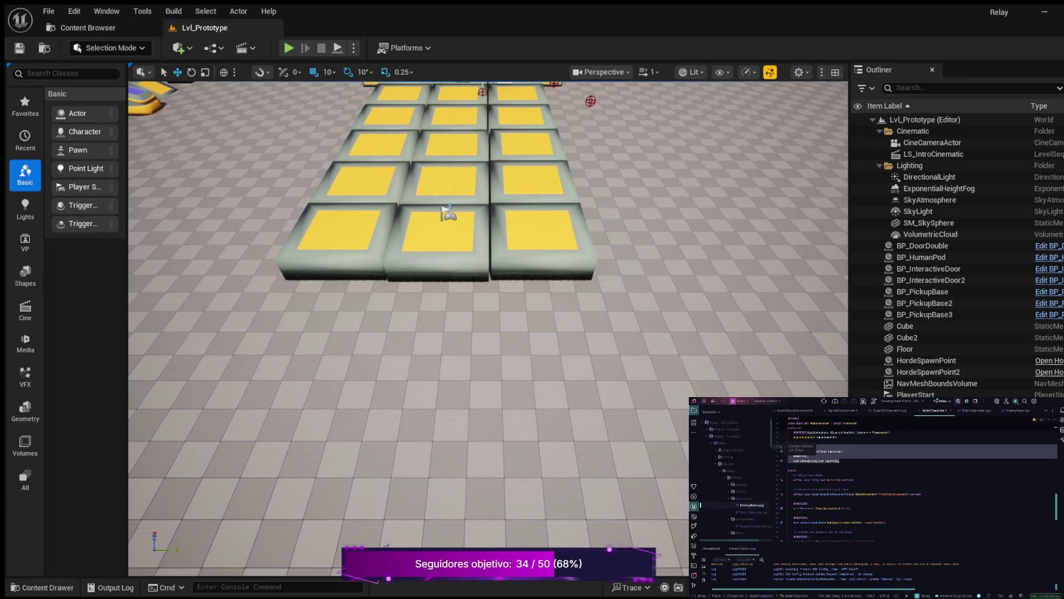
key("Delete")
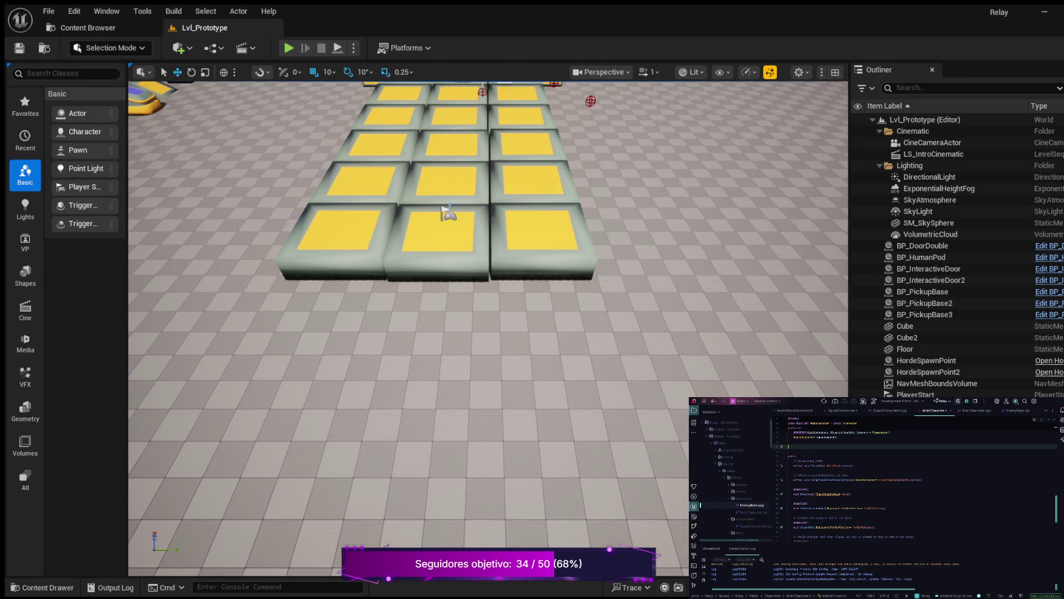
scroll(914, 483, "down", 4)
scroll(915, 483, "up", 4)
key("BackSpace")
key("BackSpace")
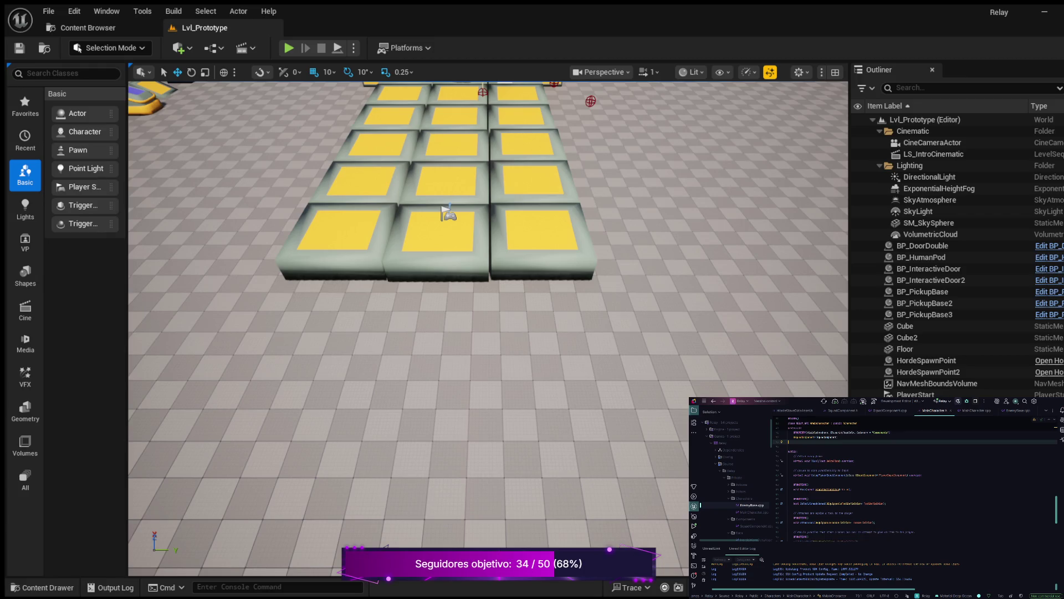
left_click(977, 410)
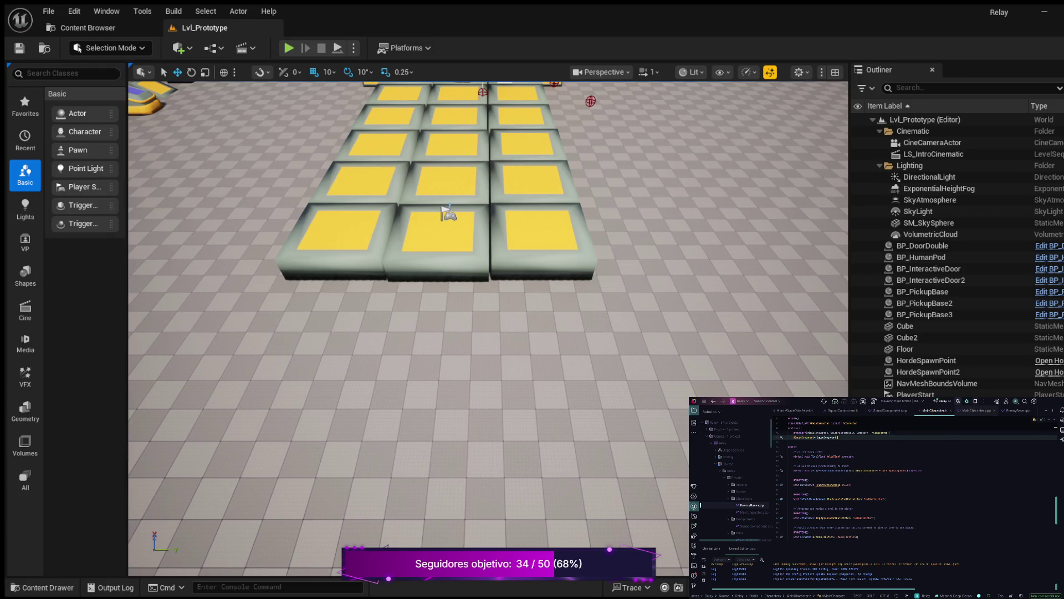
scroll(898, 480, "down", 3)
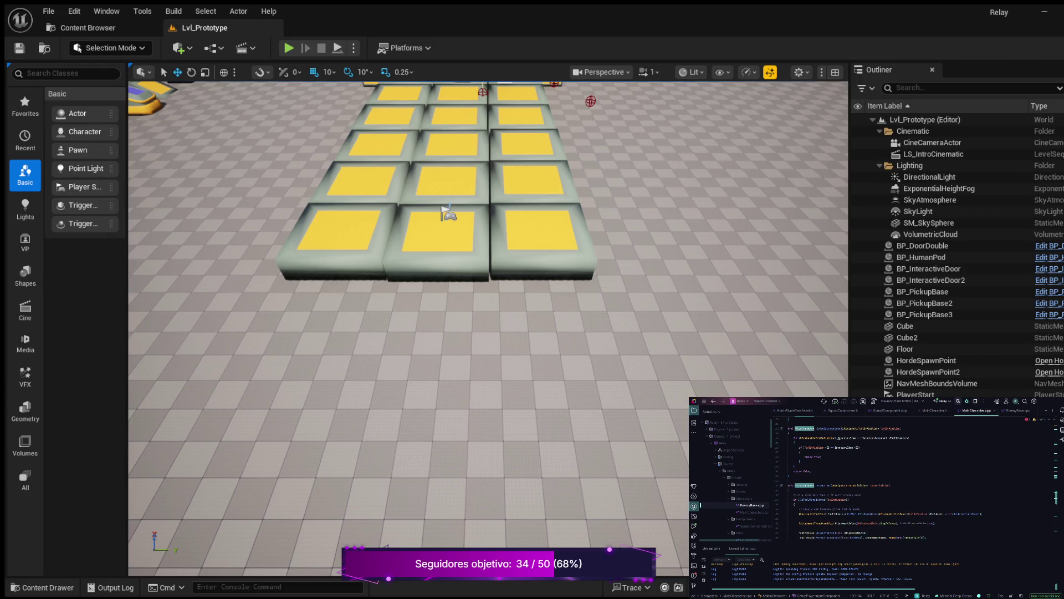
Comment out the large block of old function code in MainCharacter.cpp.
scroll(898, 479, "down", 5)
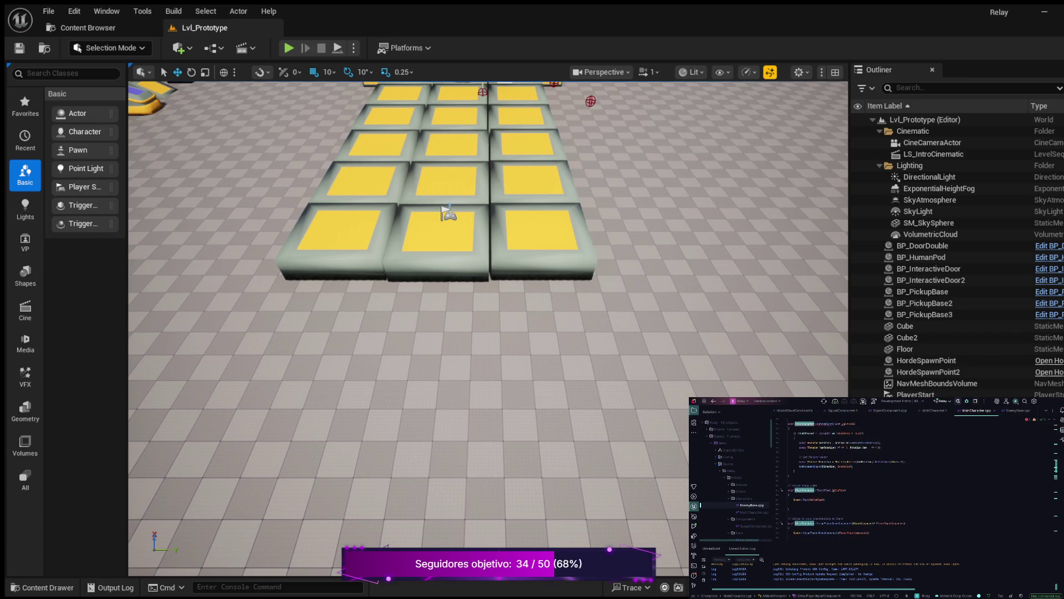
scroll(898, 479, "down", 3)
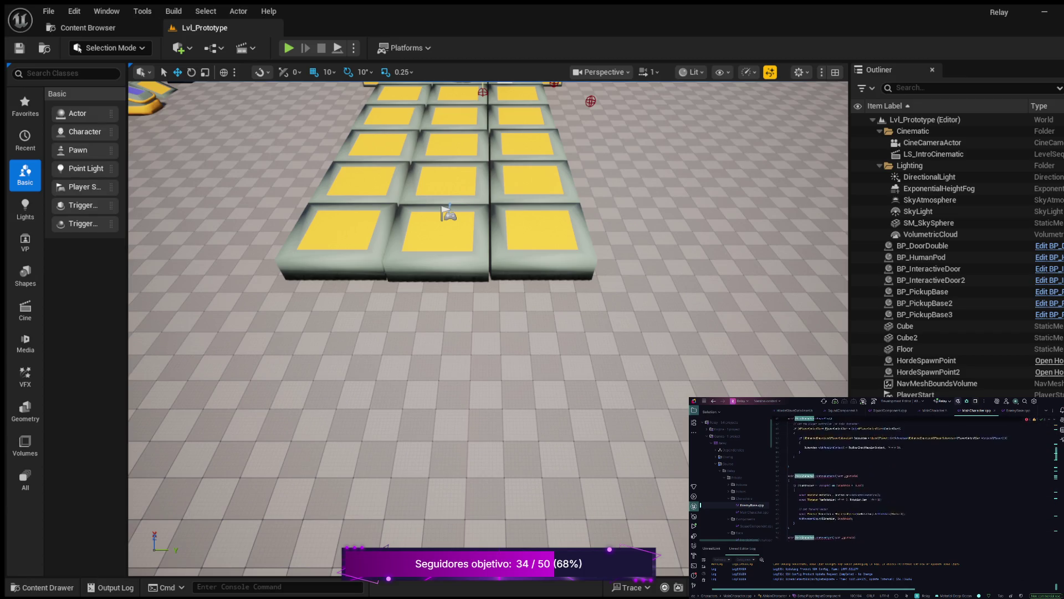
left_click_drag(790, 541, 790, 446)
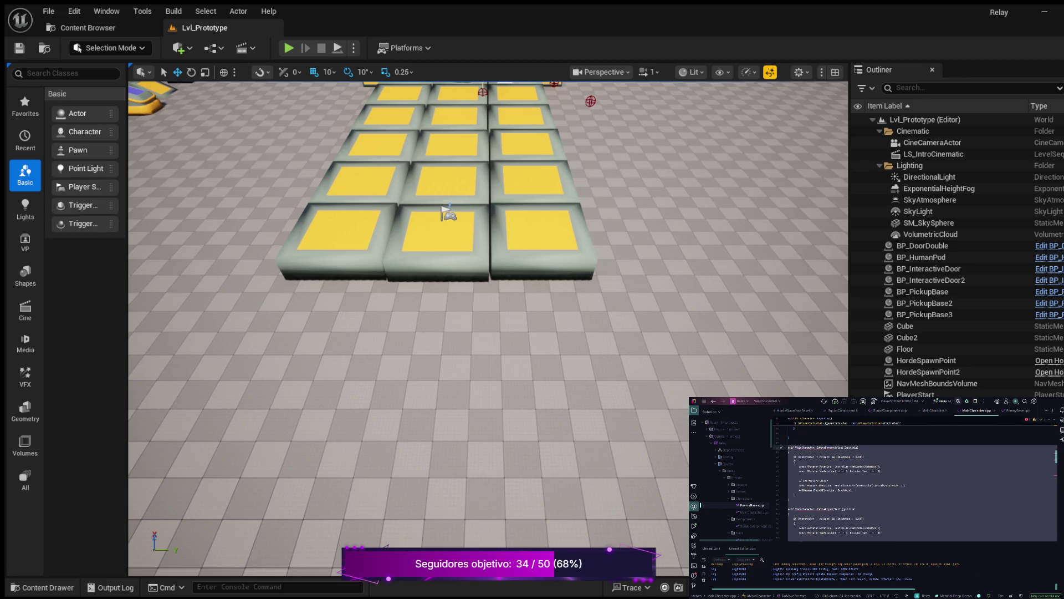
key("ctrl+slash")
scroll(914, 480, "down", 5)
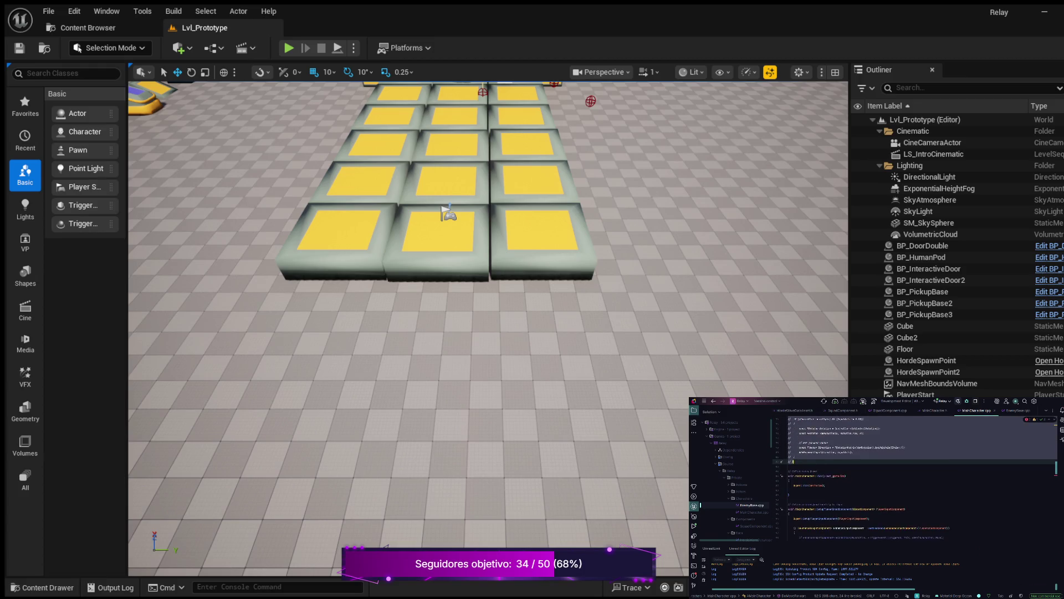
scroll(914, 479, "up", 1)
Delete the DashAction BindAction line and return to MainCharacter.h.
left_click(933, 518)
key("ctrl+x")
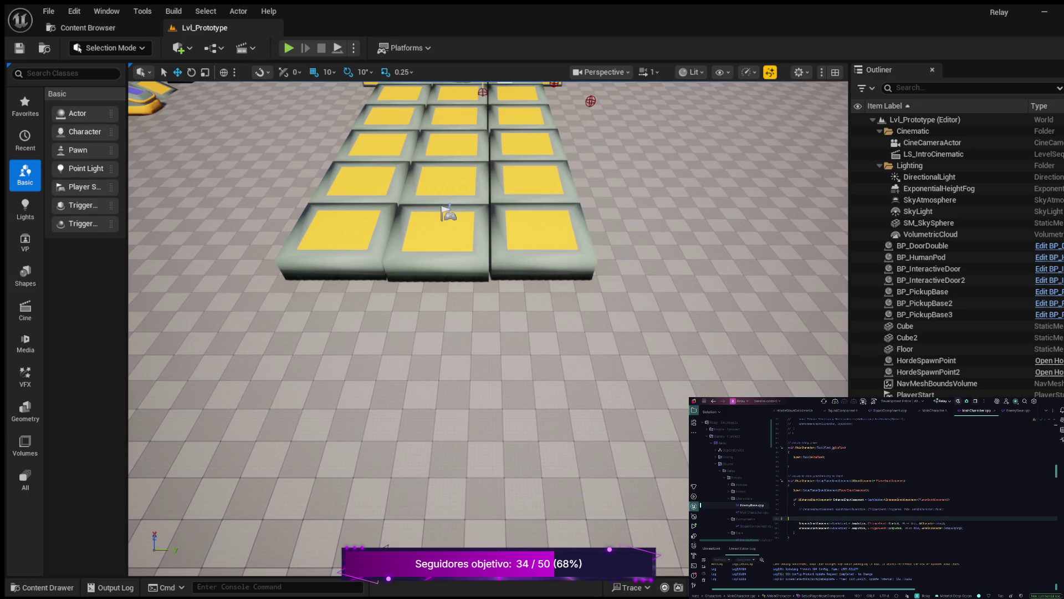
left_click(935, 410)
scroll(914, 485, "up", 5)
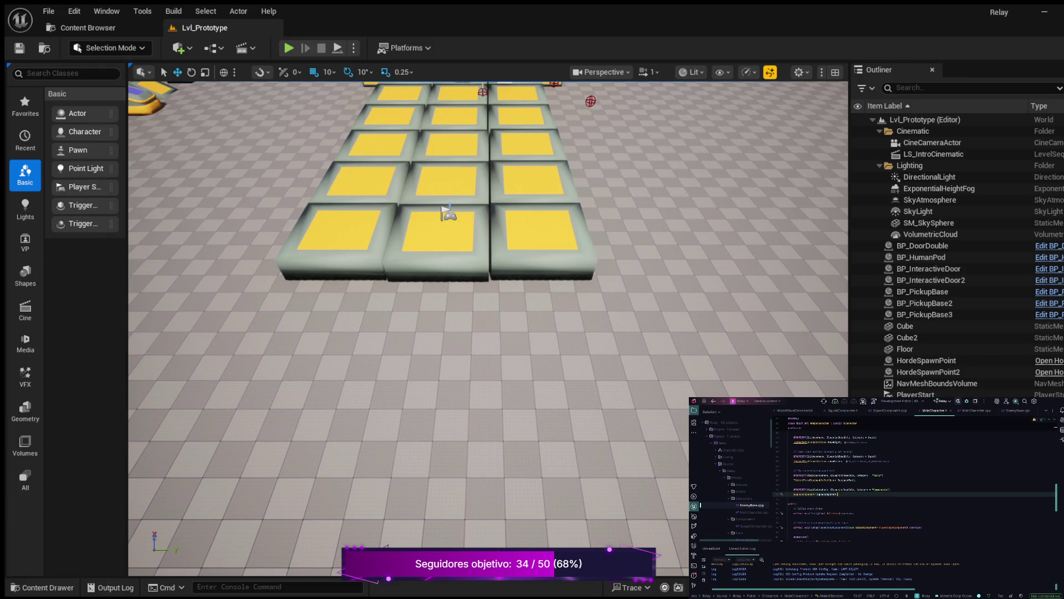
scroll(915, 485, "down", 5)
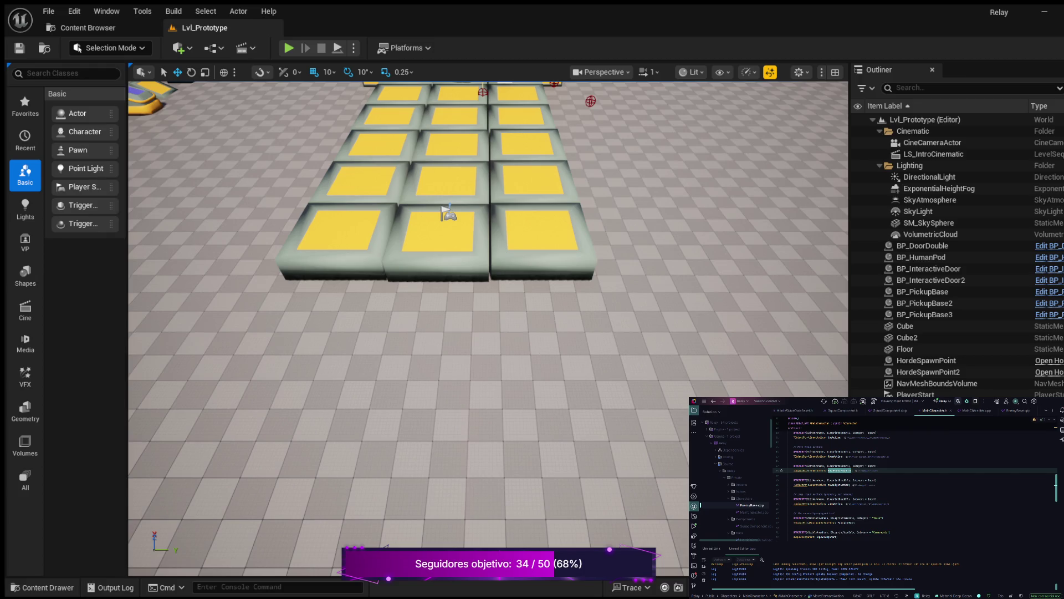
scroll(915, 482, "down", 5)
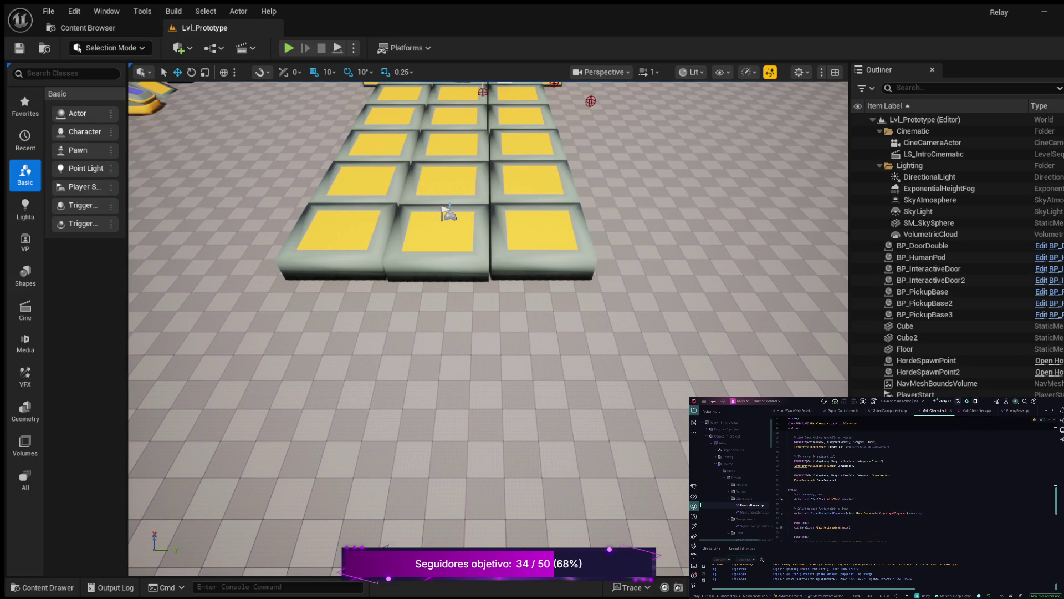
scroll(915, 482, "down", 3)
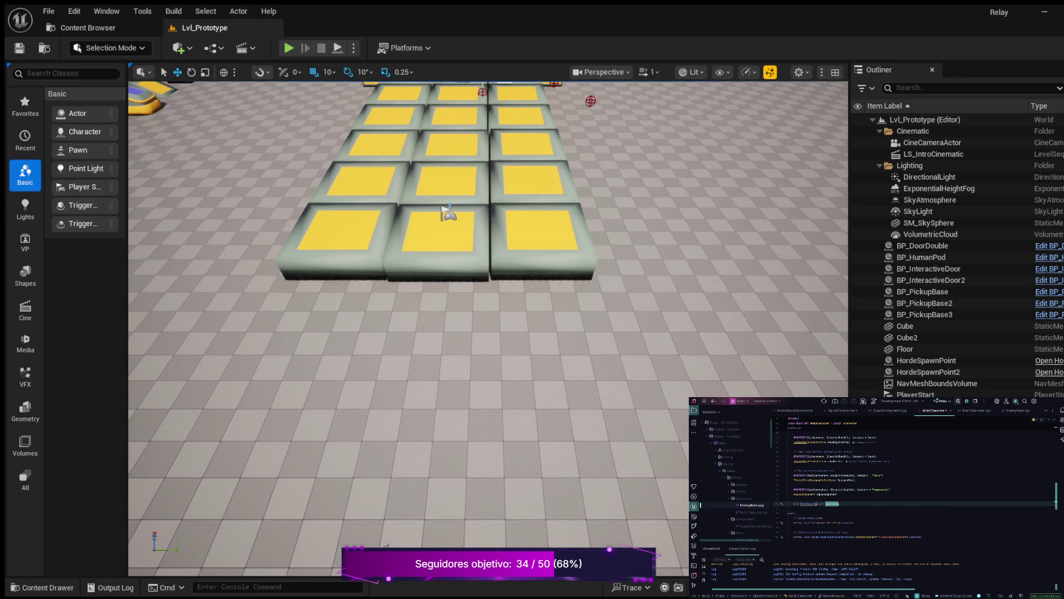
Open the MoveForward definition, add a new line, and select the commented movement code block.
key("Return")
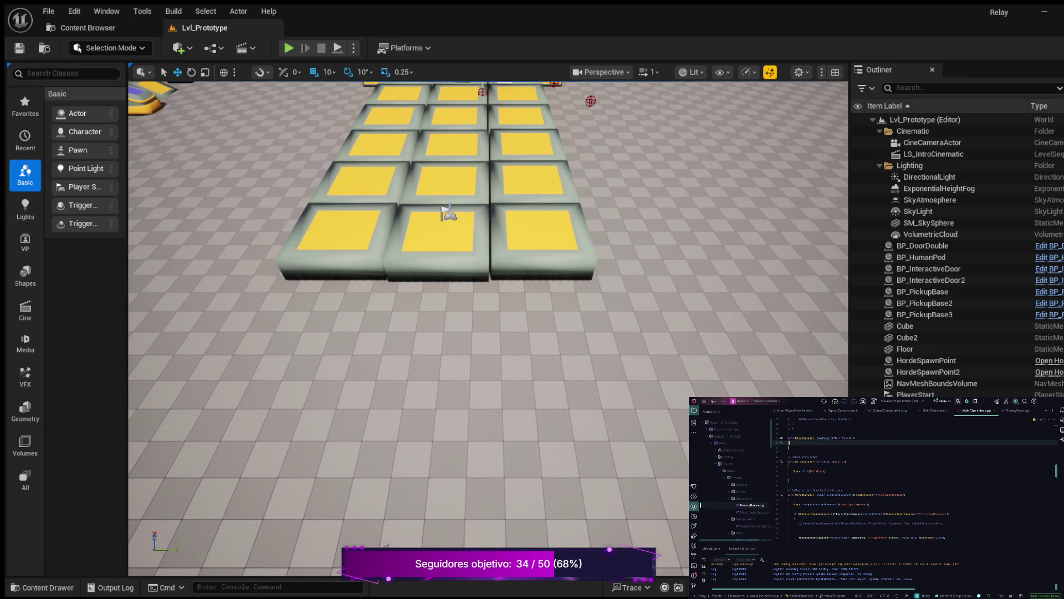
key("Return")
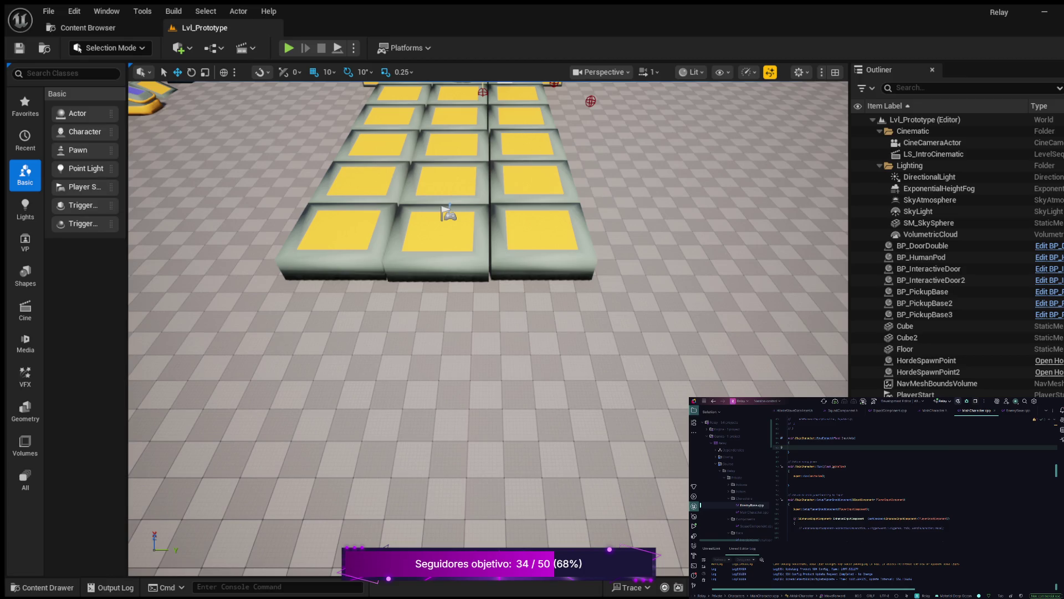
scroll(915, 483, "up", 3)
scroll(915, 482, "up", 4)
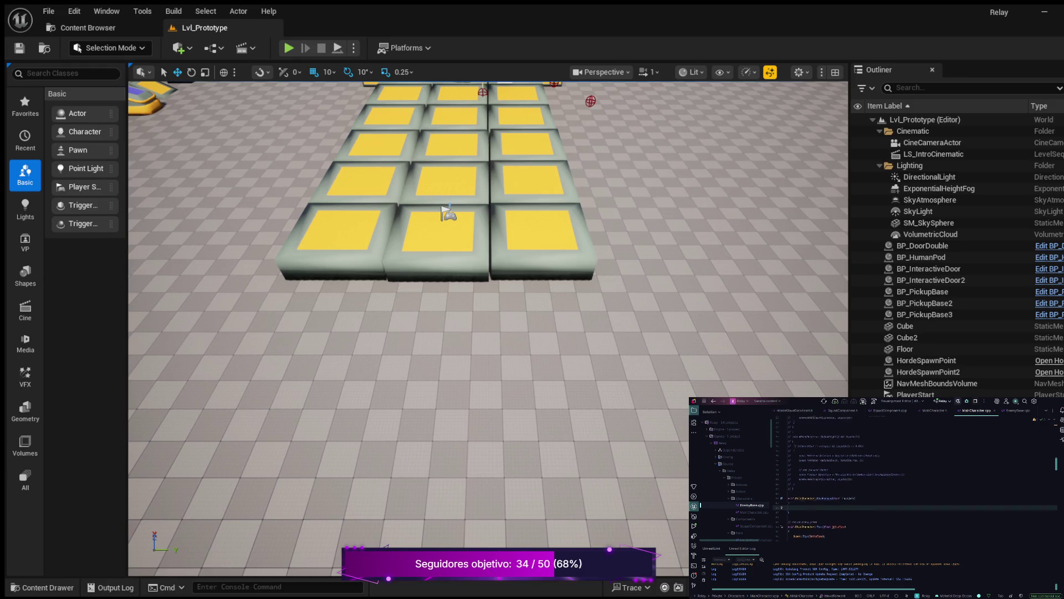
scroll(915, 482, "up", 5)
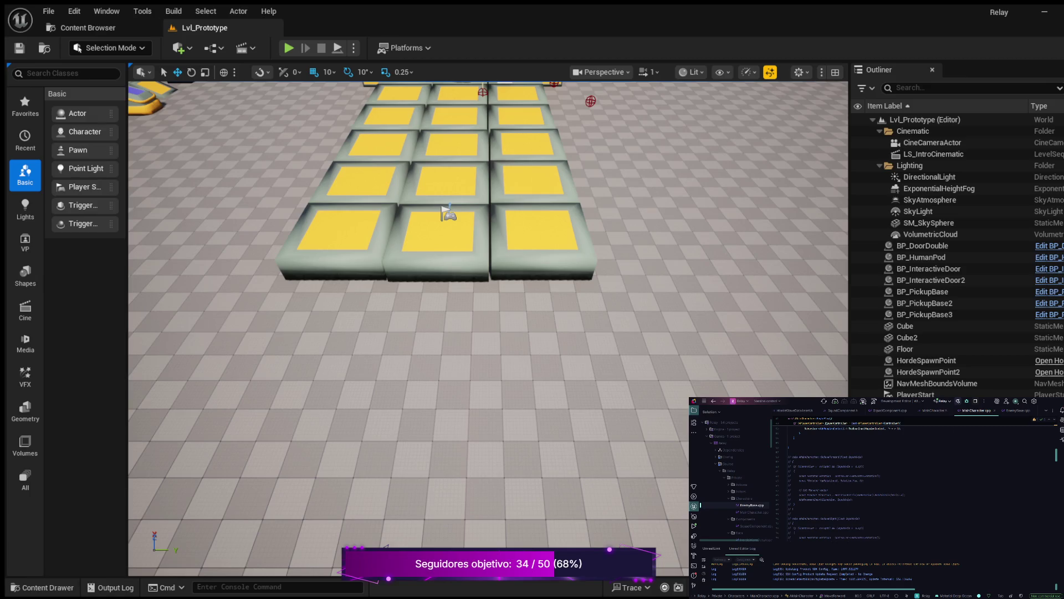
left_click_drag(797, 504, 789, 465)
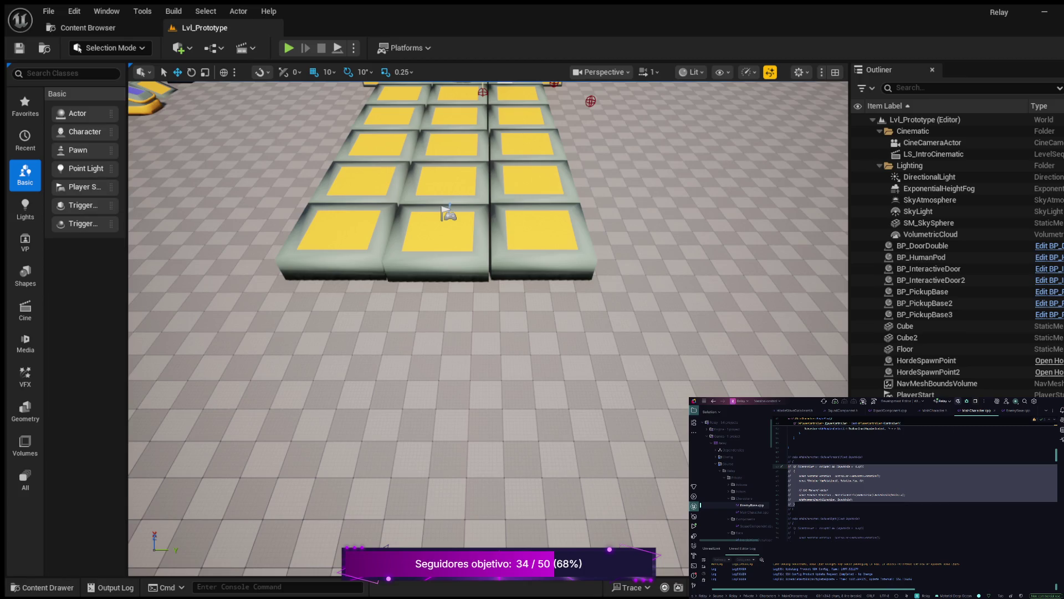
Paste the movement code into MoveForward and uncomment the pasted lines.
scroll(915, 471, "down", 3)
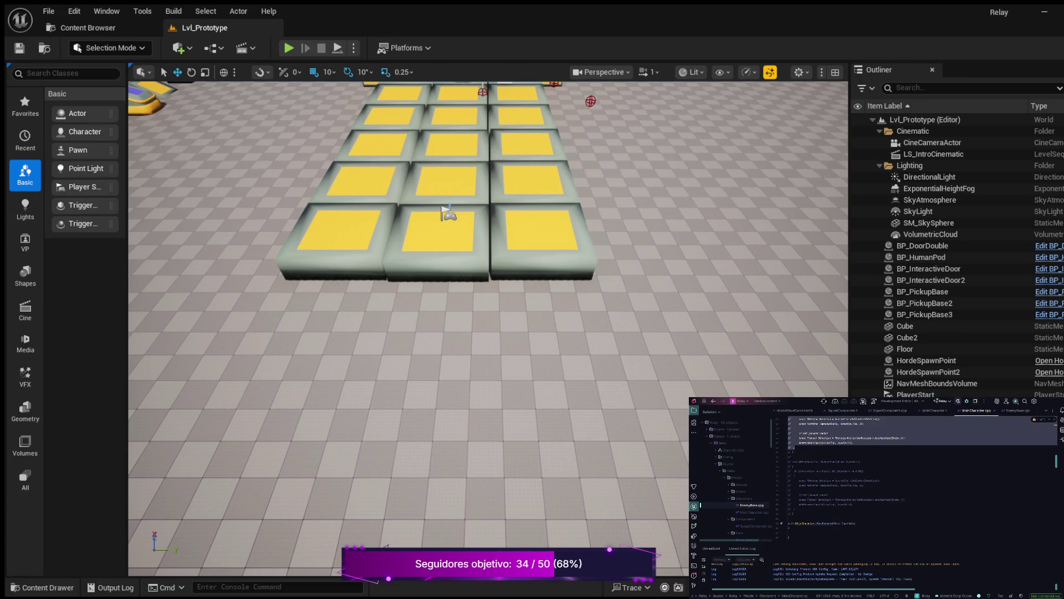
left_click(794, 490)
key("ctrl+v")
key("shift+Up")
key("shift+Up")
key("shift+Up")
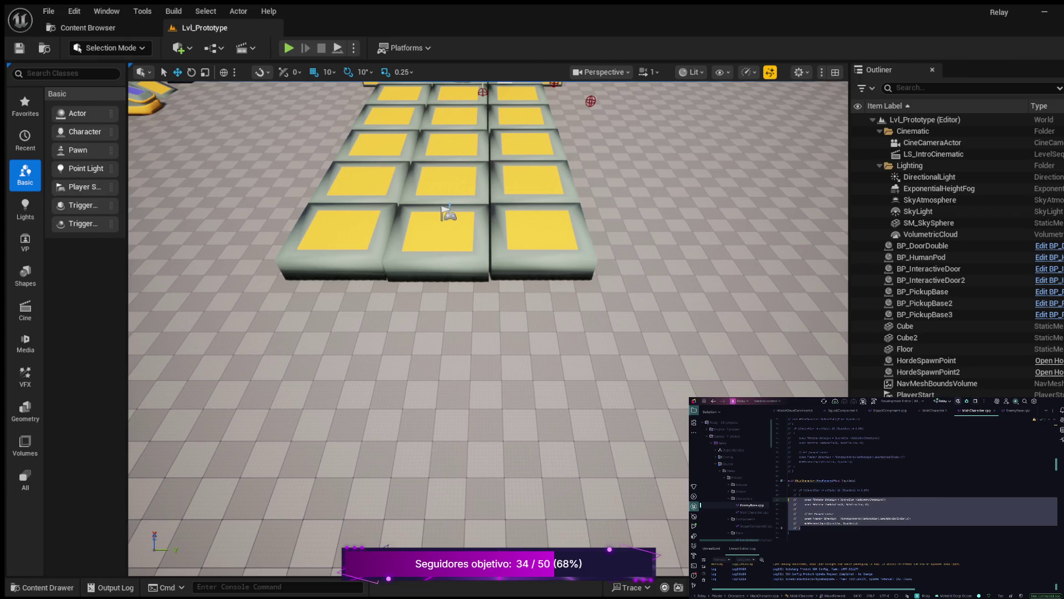
key("ctrl+slash")
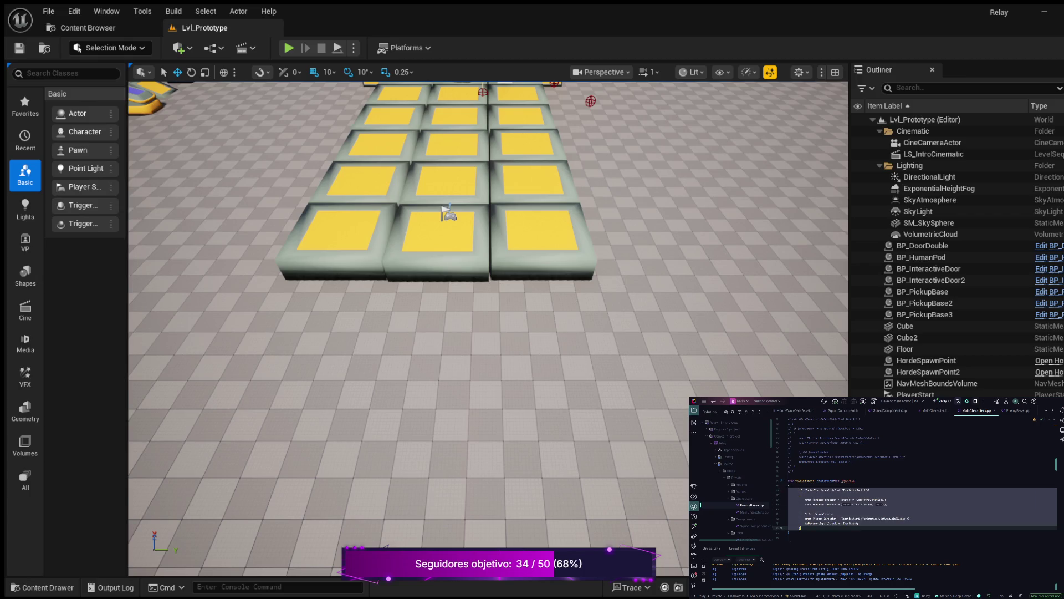
left_click(804, 482)
scroll(914, 476, "down", 3)
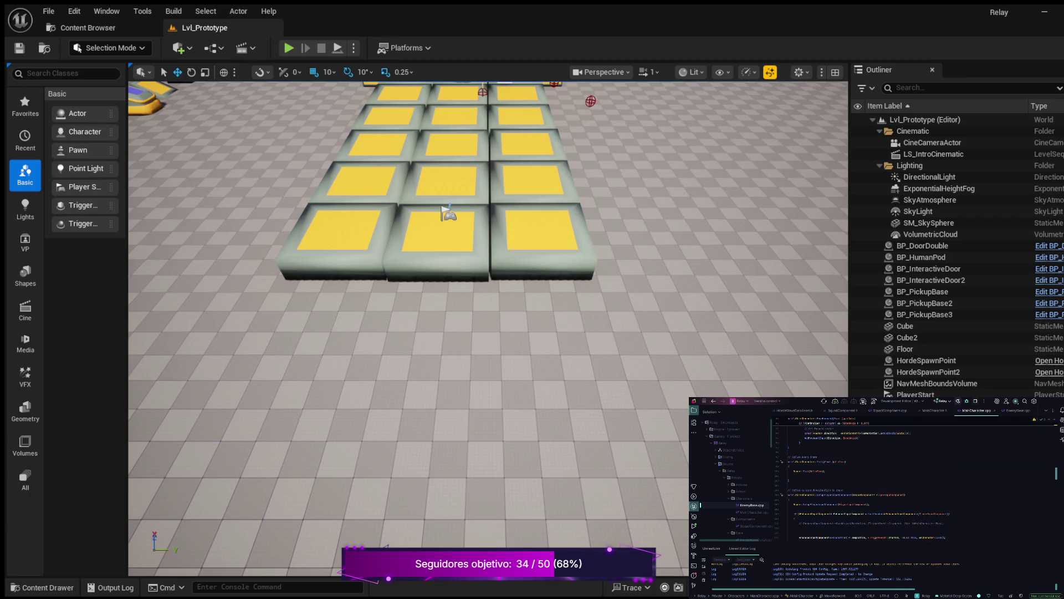
scroll(915, 477, "down", 3)
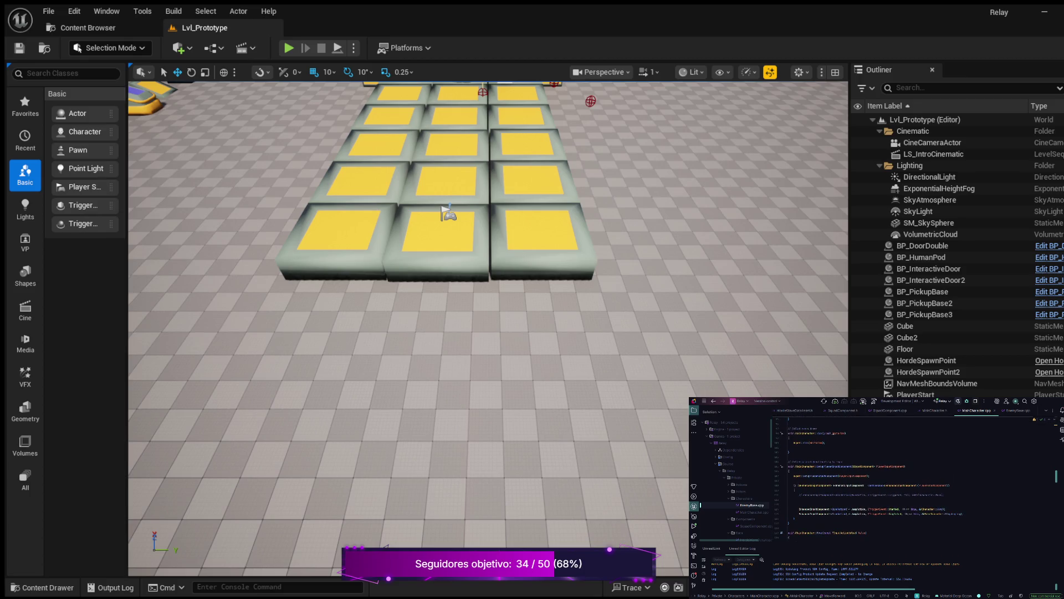
Add an EnhancedInputComponent->BindAction line binding MoveAction with ETriggerEvent::Triggered below the comment.
left_click(944, 495)
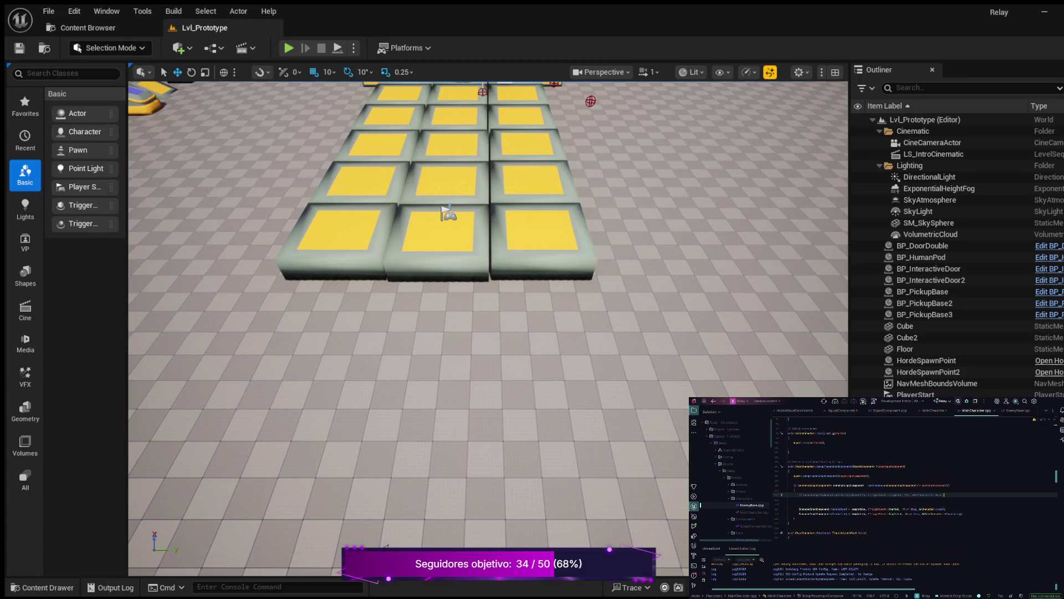
key("Return")
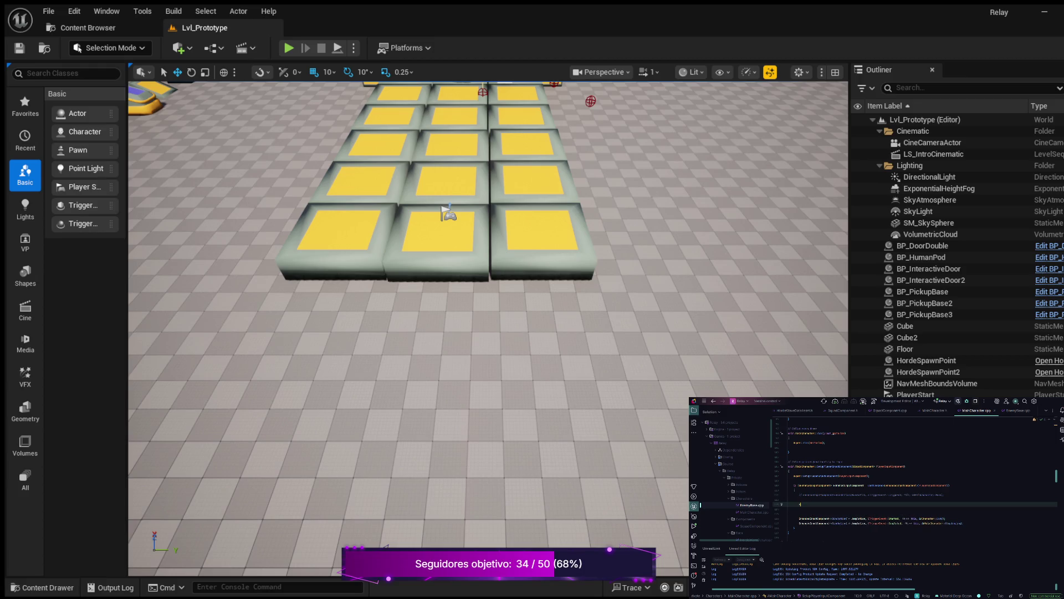
type("EnhancedInputComponent->")
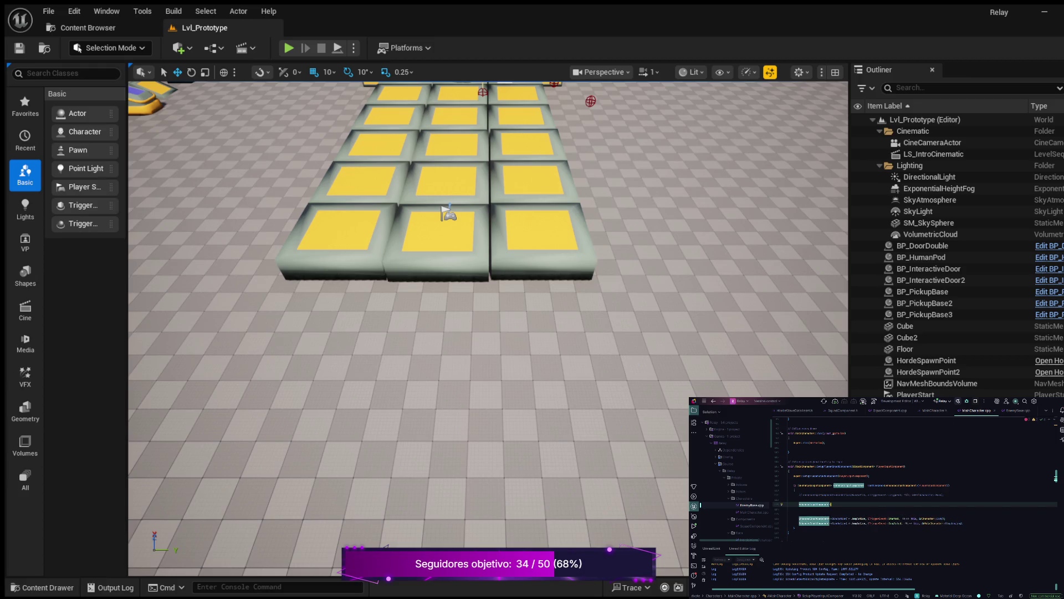
type("BindAct")
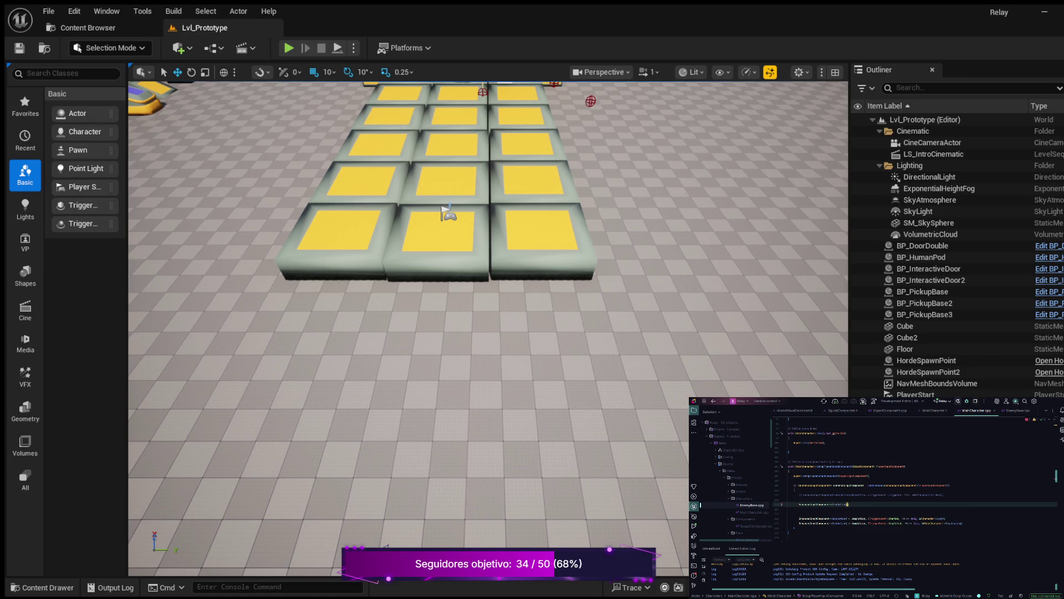
type("(Mo")
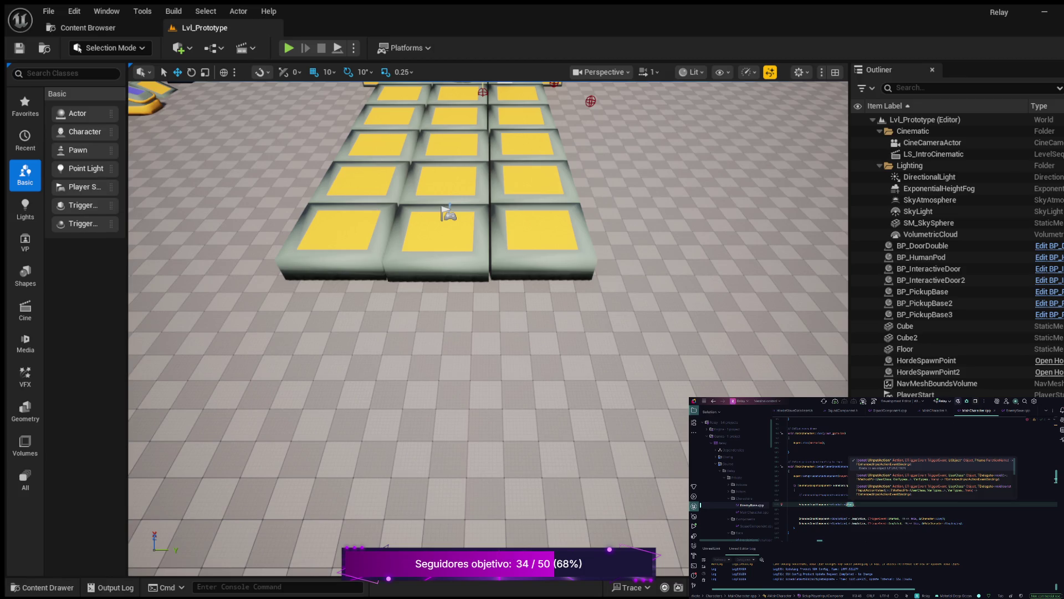
type("veAction, ")
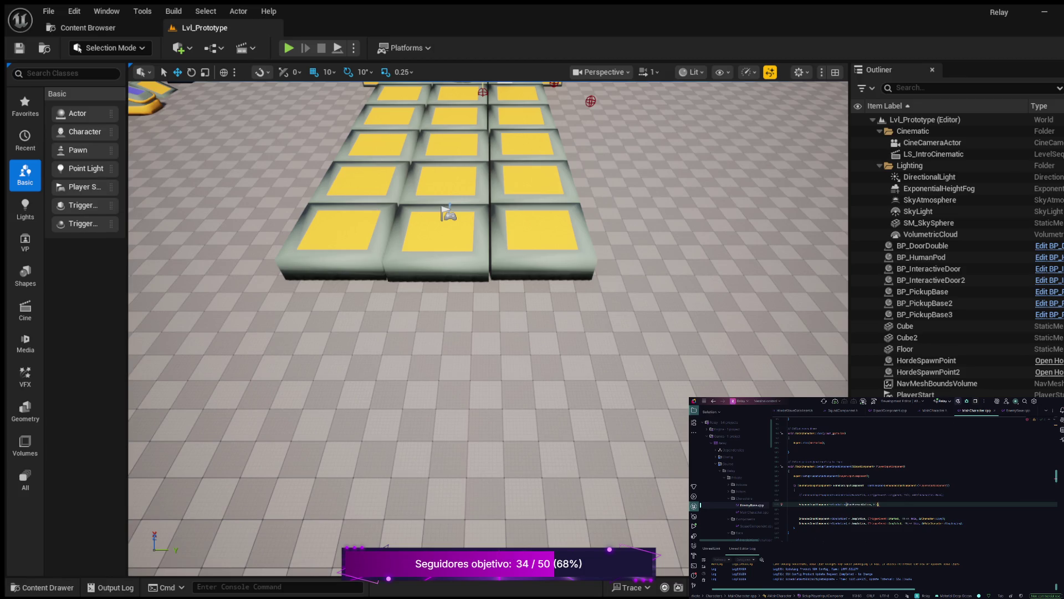
type("ETriggerEvent::Triggered, this")
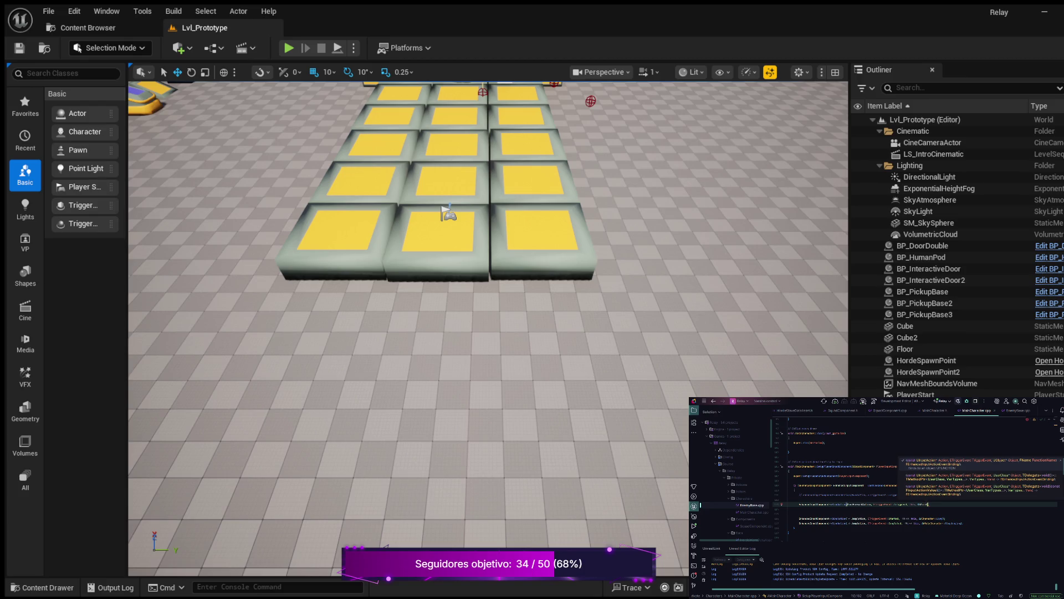
type("ve")
type("ment);")
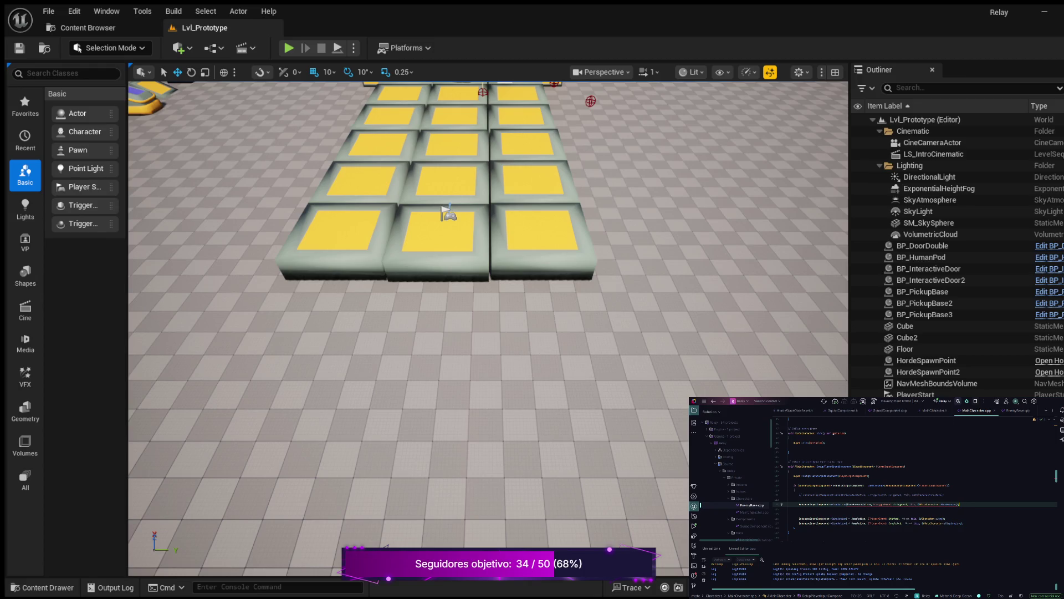
double_click(859, 504)
Replace the BindAction callback with a completed &Move reference to the MoveForward member function.
key("End")
key("Return")
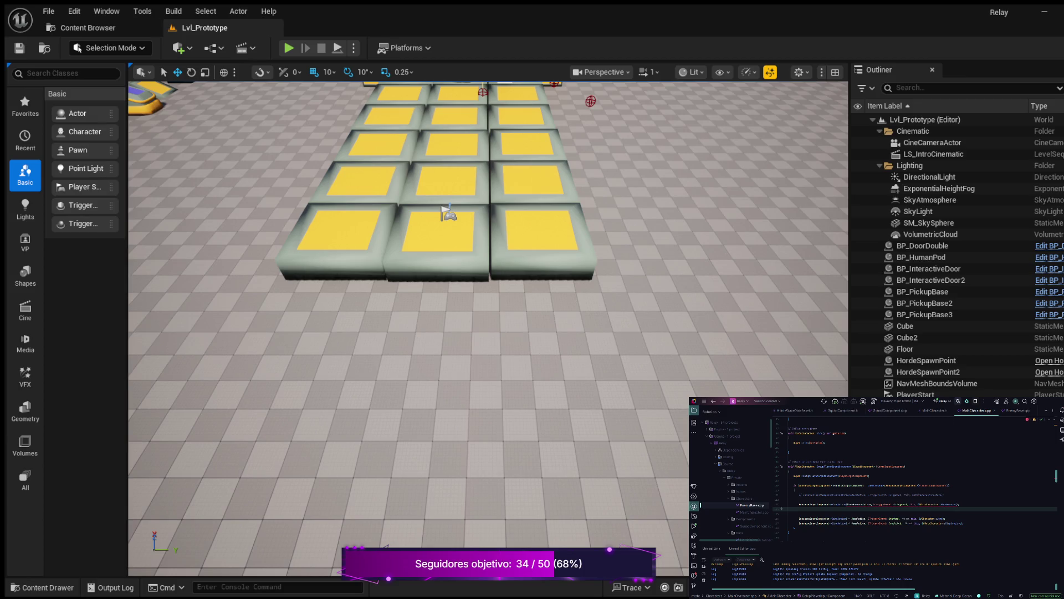
double_click(937, 504)
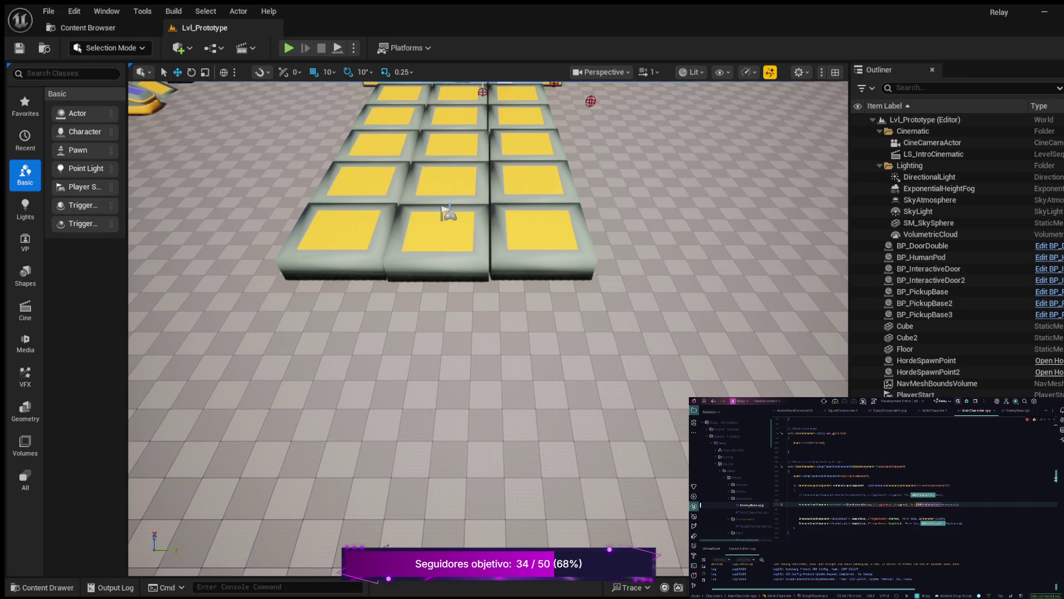
type("&Move")
key("Return")
Add a UFUNCTION() macro above the MoveForward declaration in MainCharacter.h.
key("ctrl+b")
key("Return")
left_click(788, 499)
key("Return")
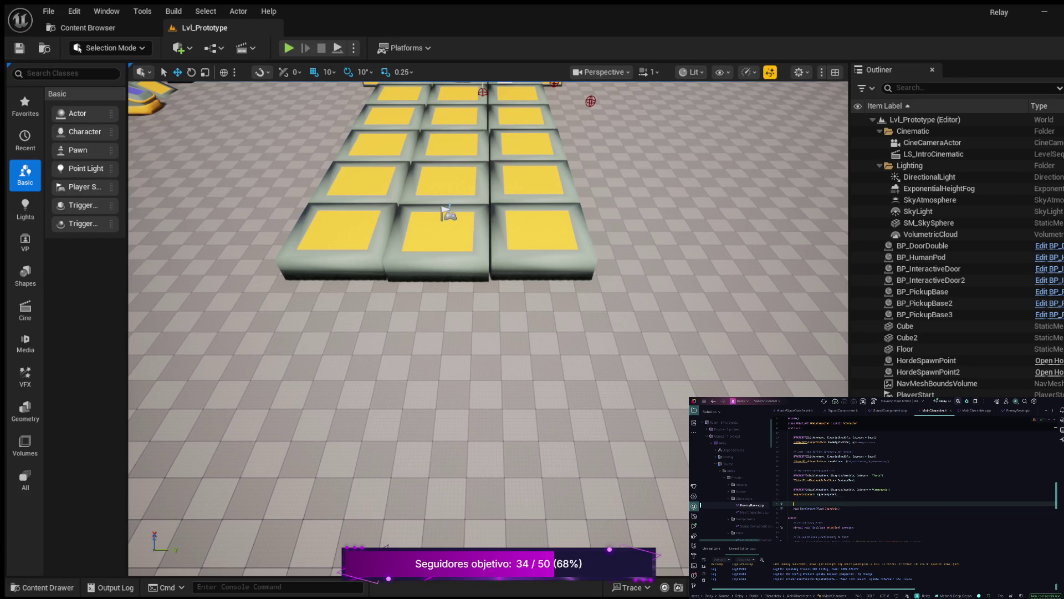
key("Tab")
key("ctrl+b")
Review the binding across MainCharacter.cpp and MainCharacter.h, checking EnhancedInputComponent and BindAction usages.
left_click(799, 509)
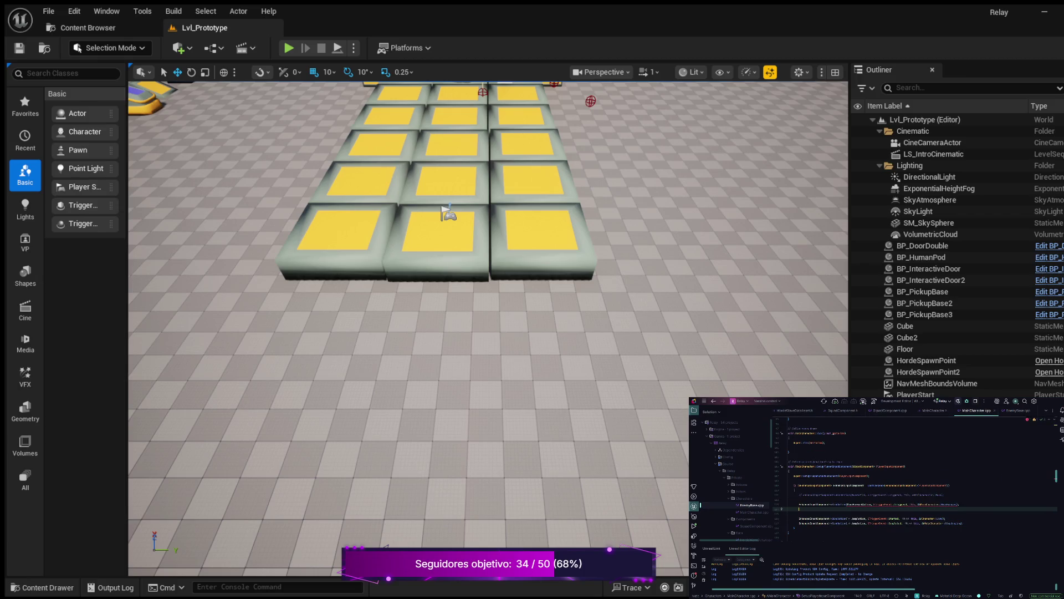
scroll(915, 477, "down", 5)
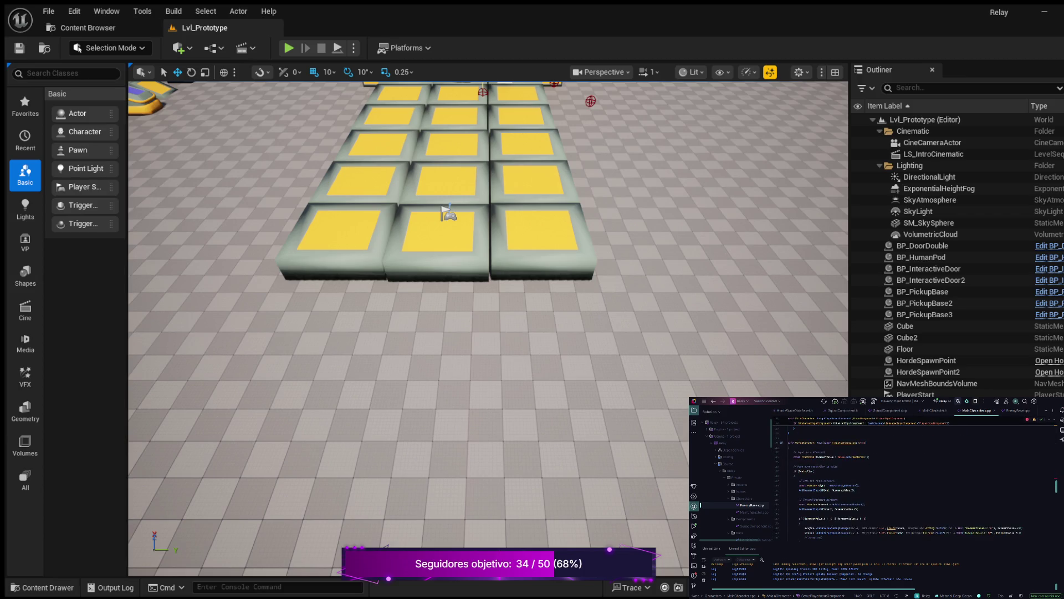
scroll(914, 479, "down", 5)
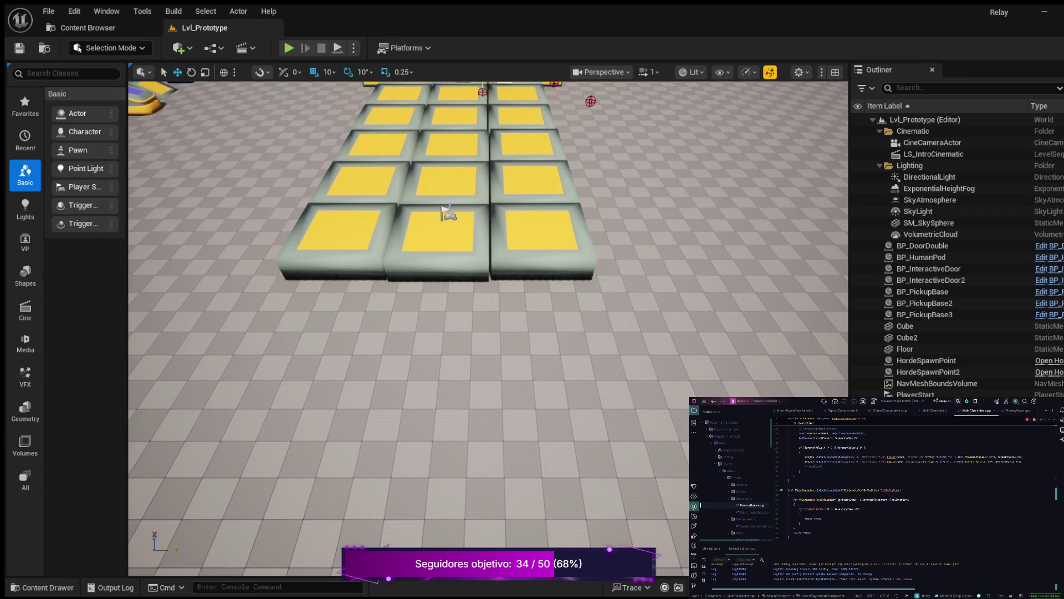
key("ctrl+b")
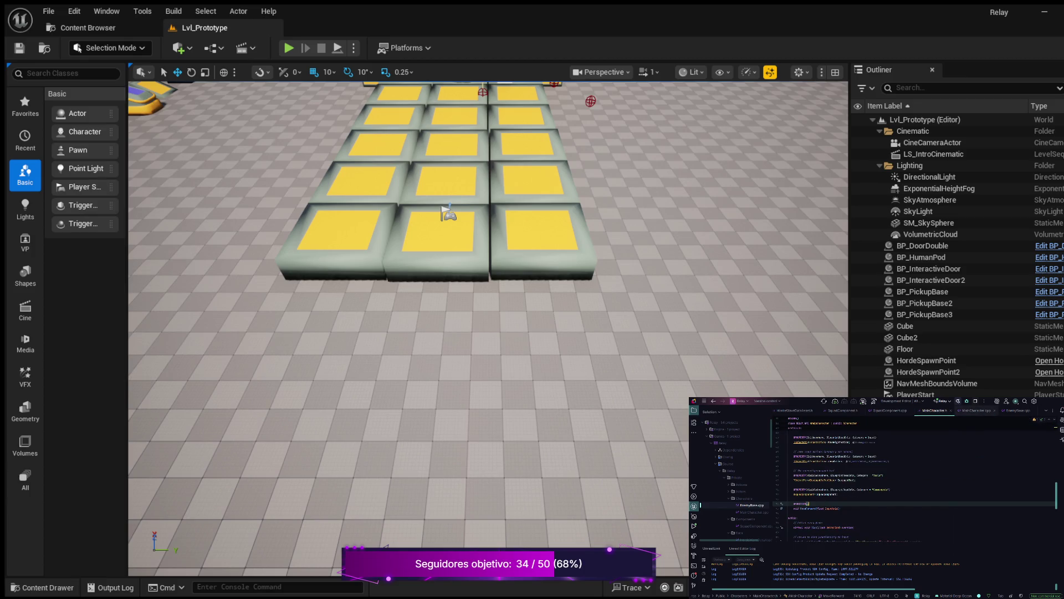
key("ctrl+b")
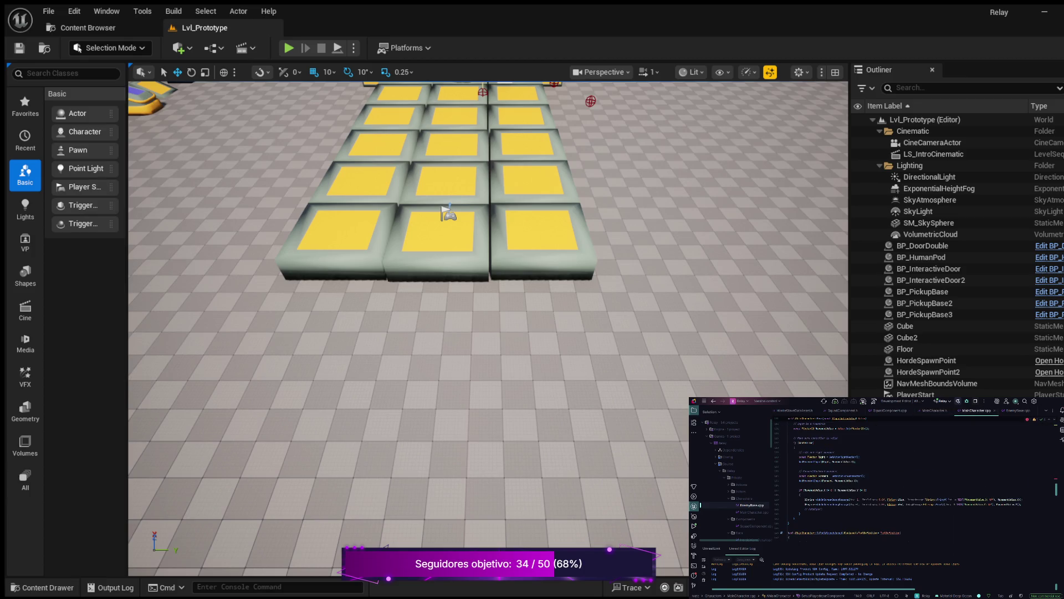
key("ctrl+b")
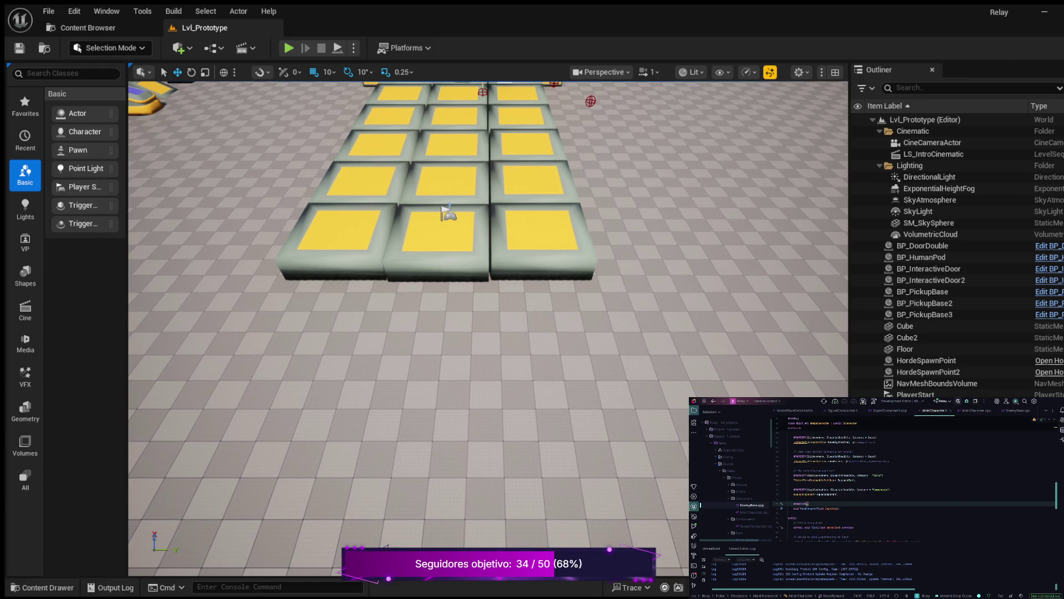
key("ctrl+b")
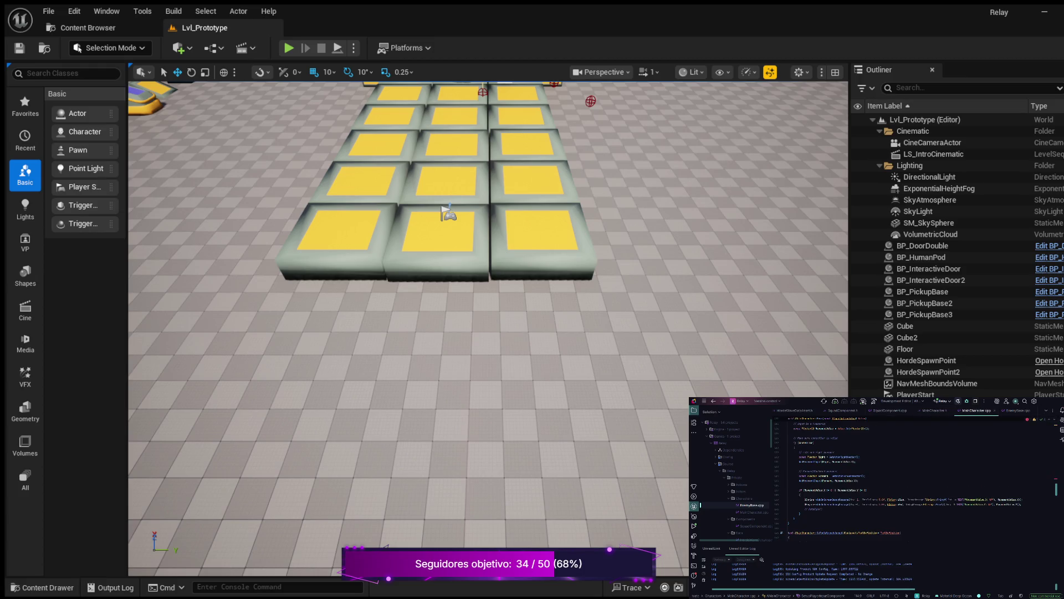
scroll(914, 482, "up", 5)
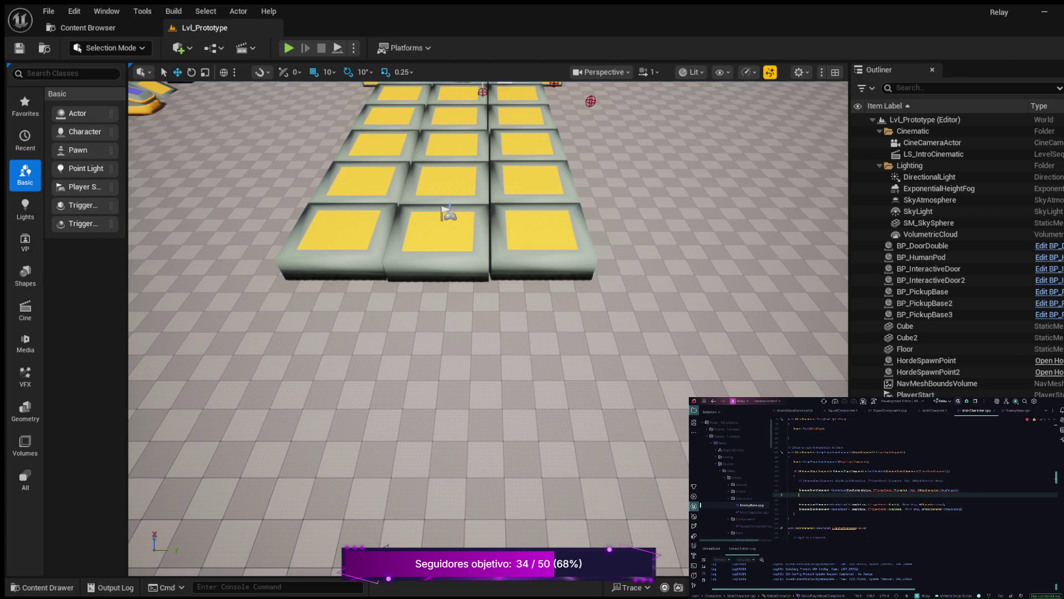
left_click(815, 490)
left_click(840, 490)
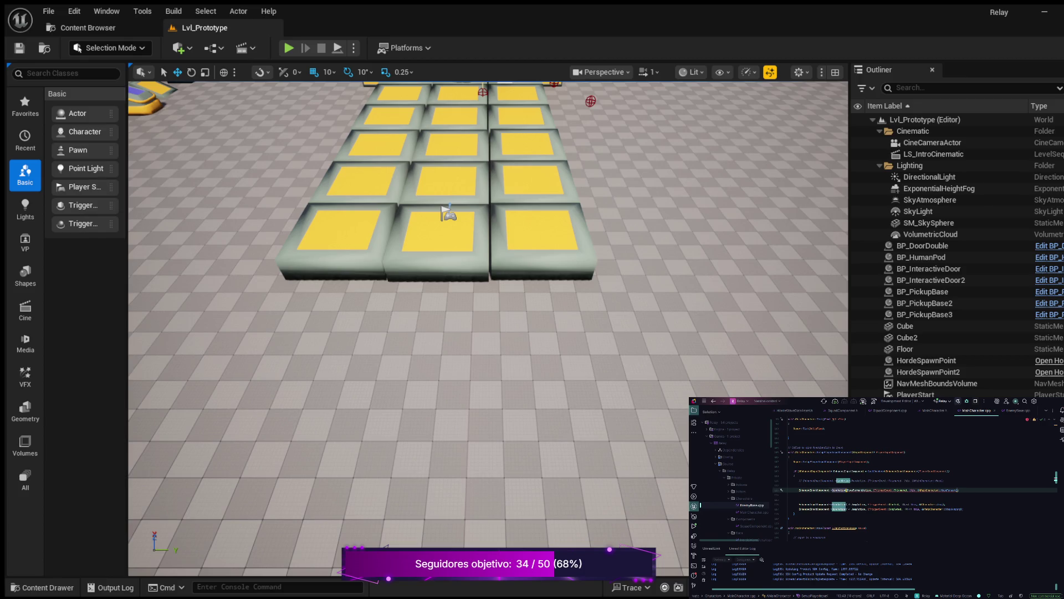
double_click(859, 490)
Place the cursor on the blank line below the MoveAction binding.
left_click(799, 494)
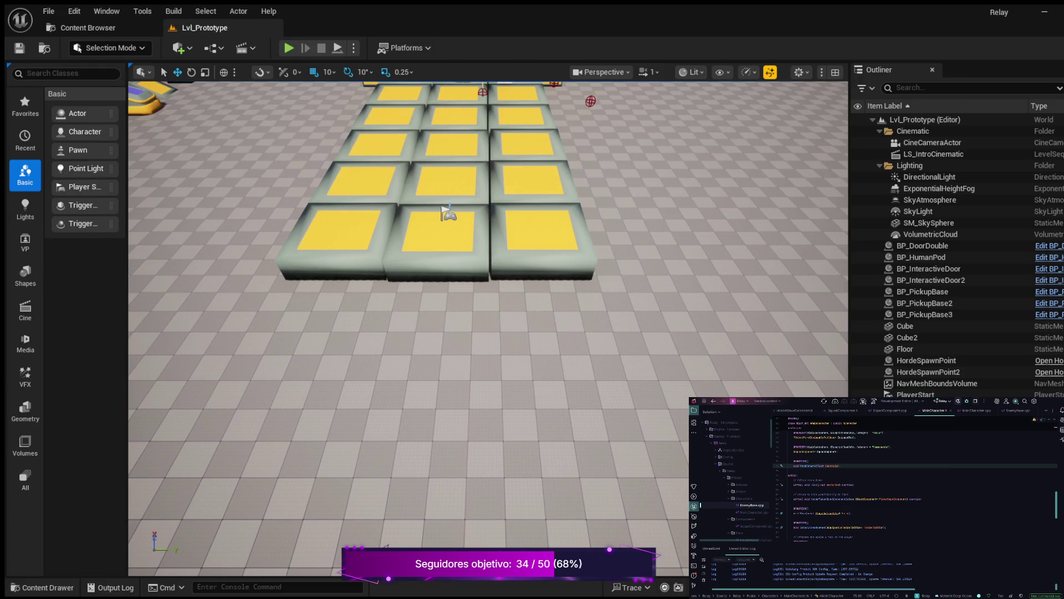
Move the UFUNCTION()/MoveForward declaration further down MainCharacter.h, then return to the MoveForward binding.
left_click_drag(841, 466, 794, 461)
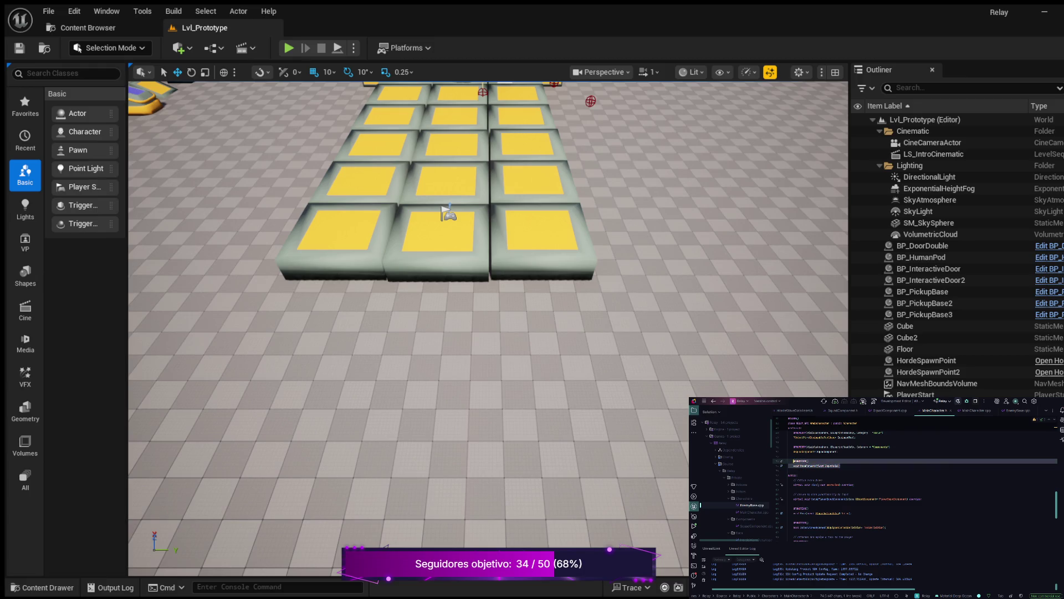
key("BackSpace")
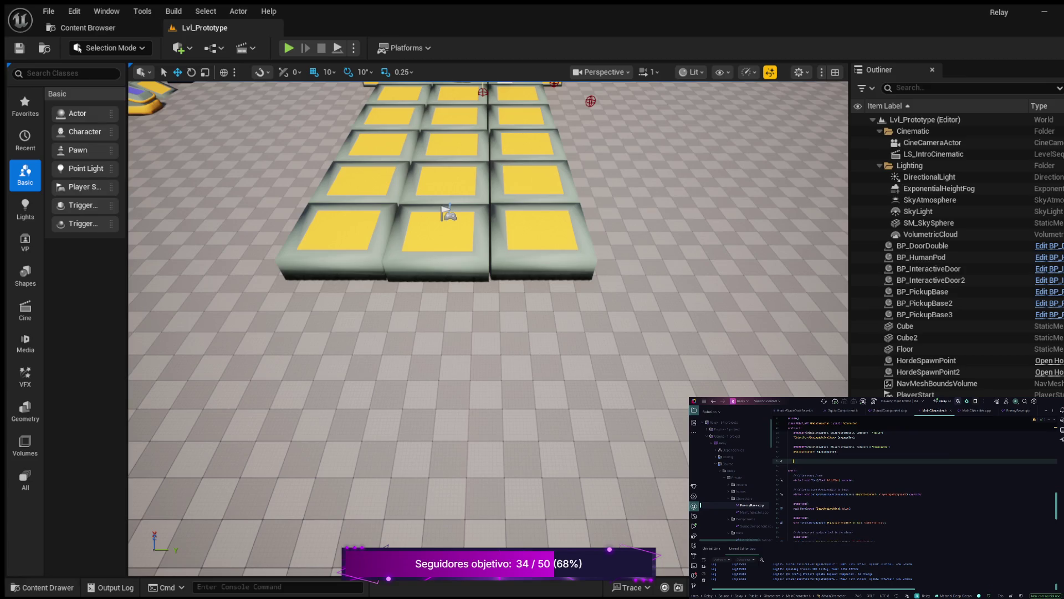
left_click(852, 508)
key("Return")
key("ctrl+v")
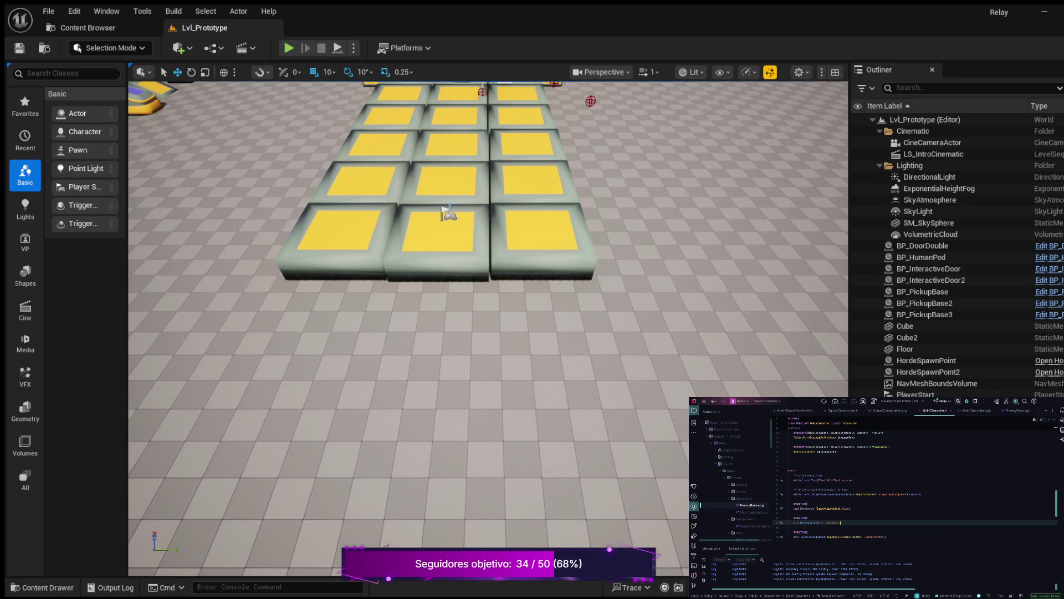
key("ctrl+Tab")
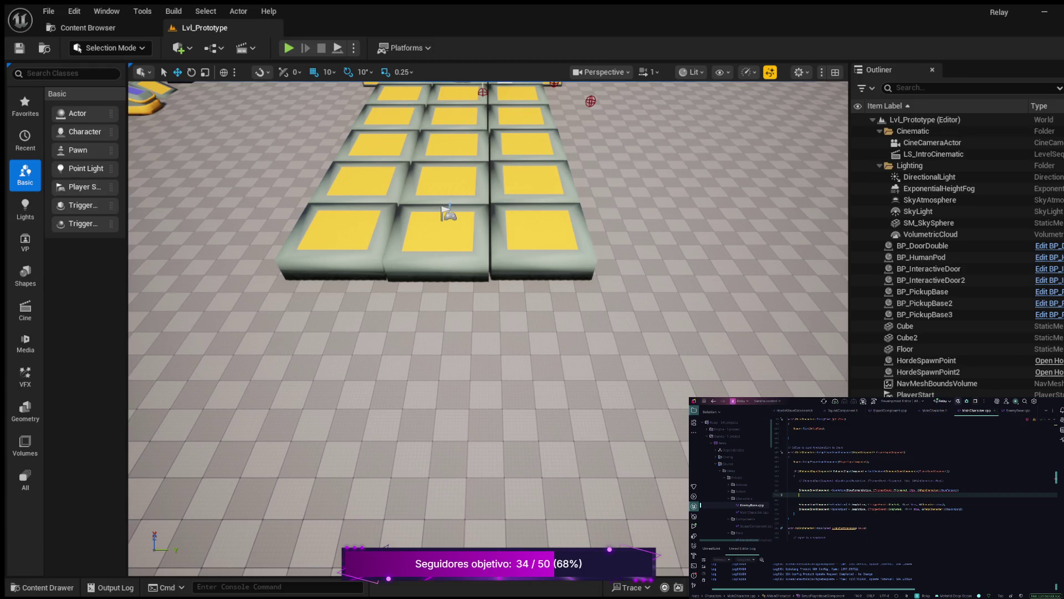
left_click(858, 490)
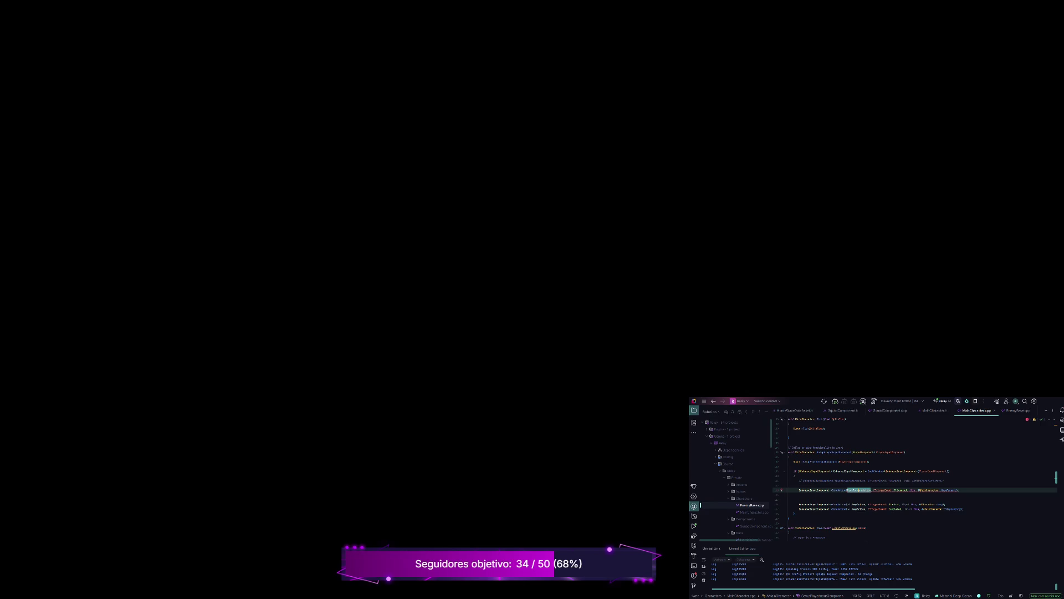
Browse MainCharacter.h down to the MoveForward declaration.
left_click(754, 512)
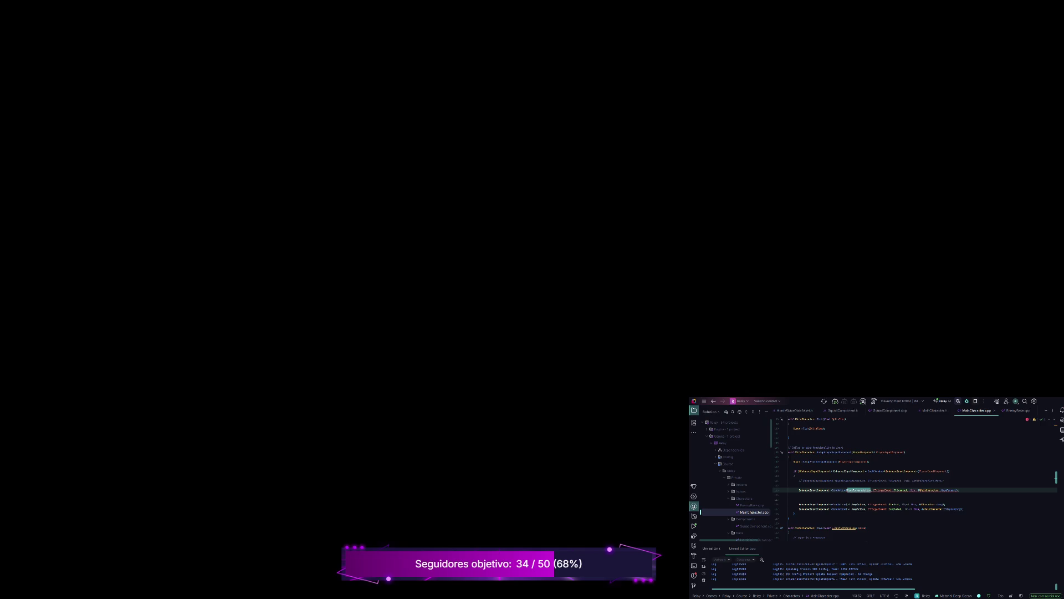
left_click(935, 410)
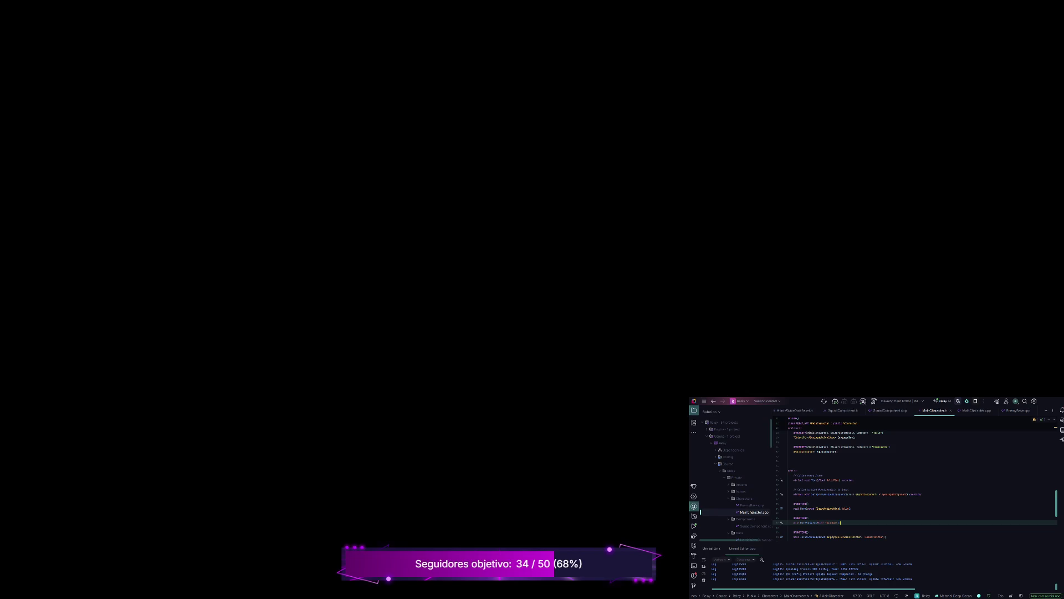
scroll(914, 479, "up", 10)
scroll(914, 479, "down", 5)
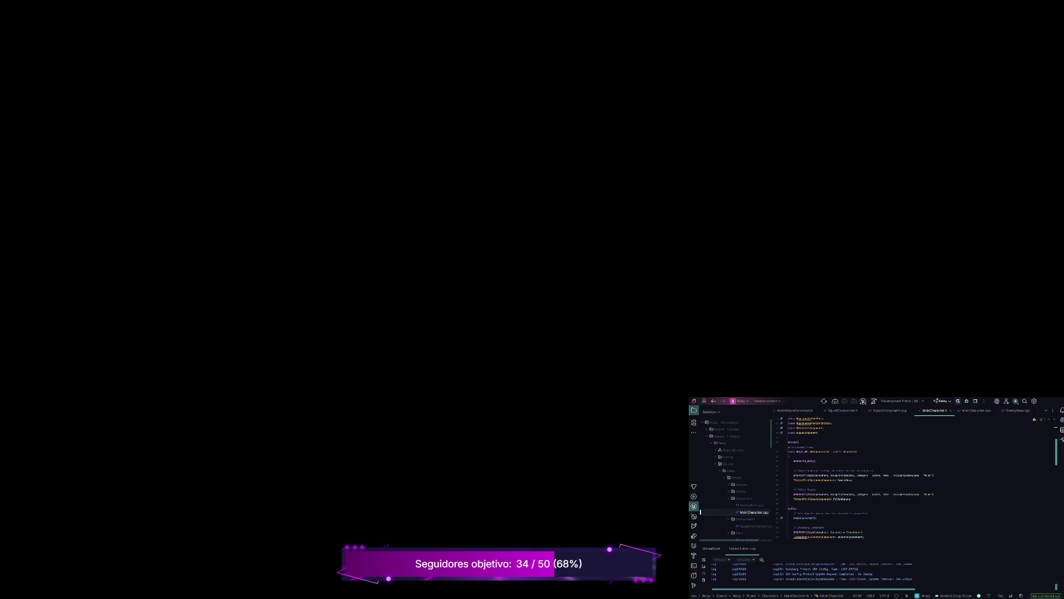
scroll(915, 479, "down", 4)
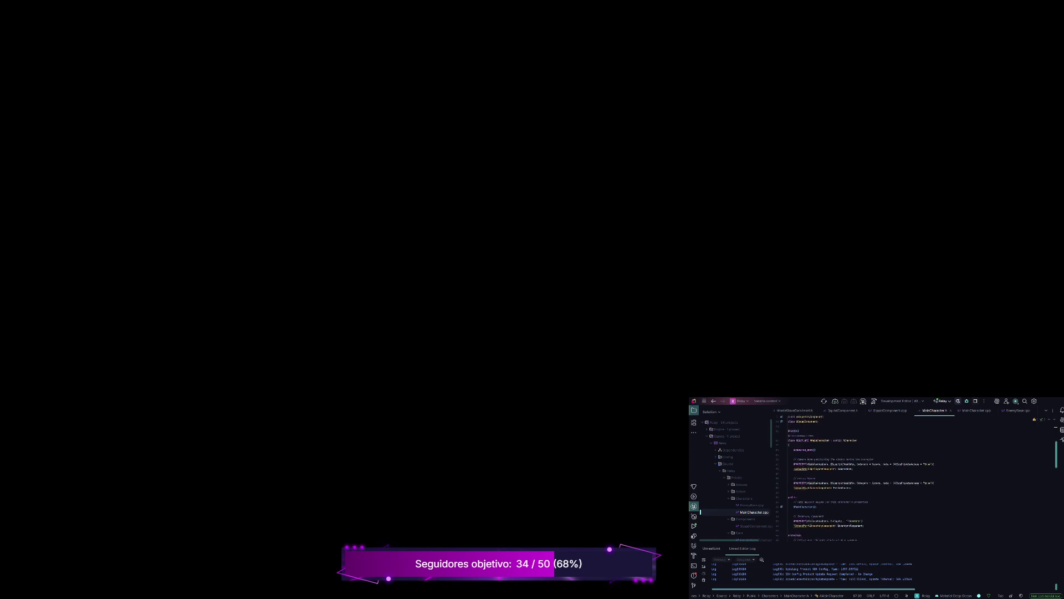
scroll(915, 479, "down", 5)
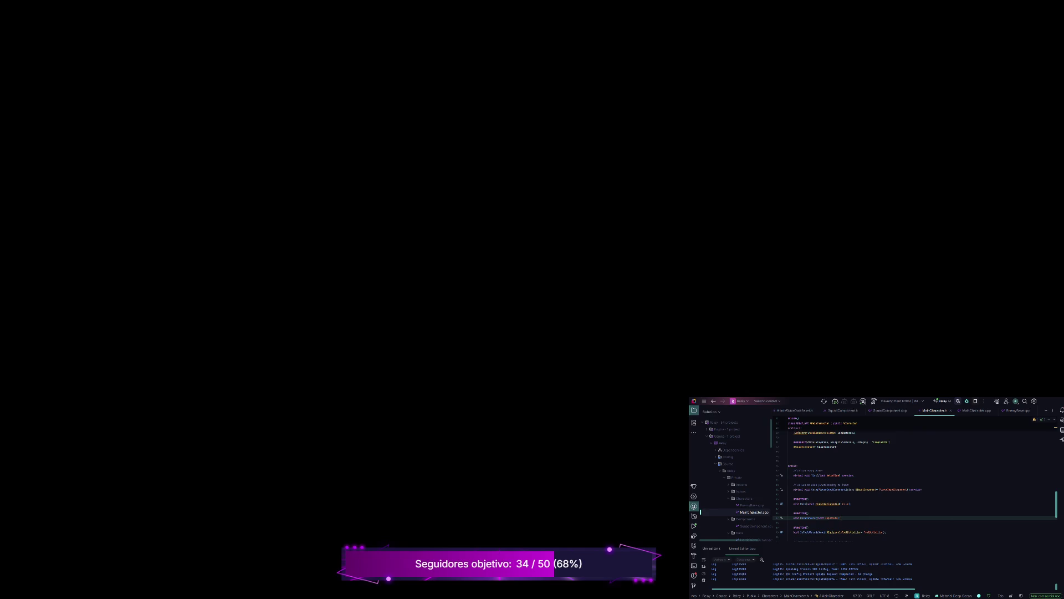
left_click(809, 518)
Rename the header declaration to DoMoveForward and generate its empty definition in MainCharacter.cpp.
left_click(804, 517)
type("Do")
key("alt+Return")
key("Return")
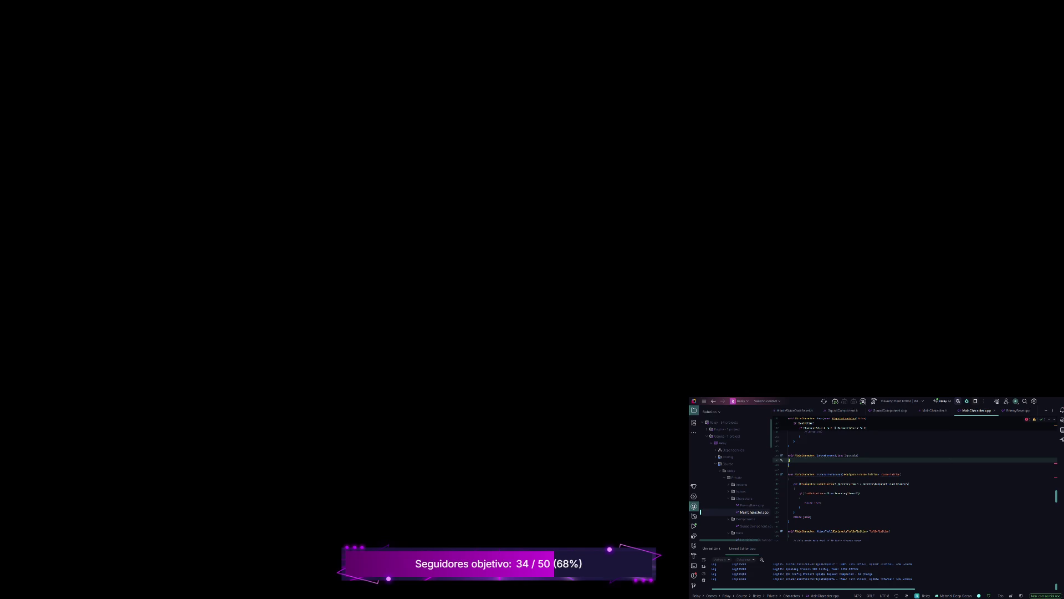
key("Return")
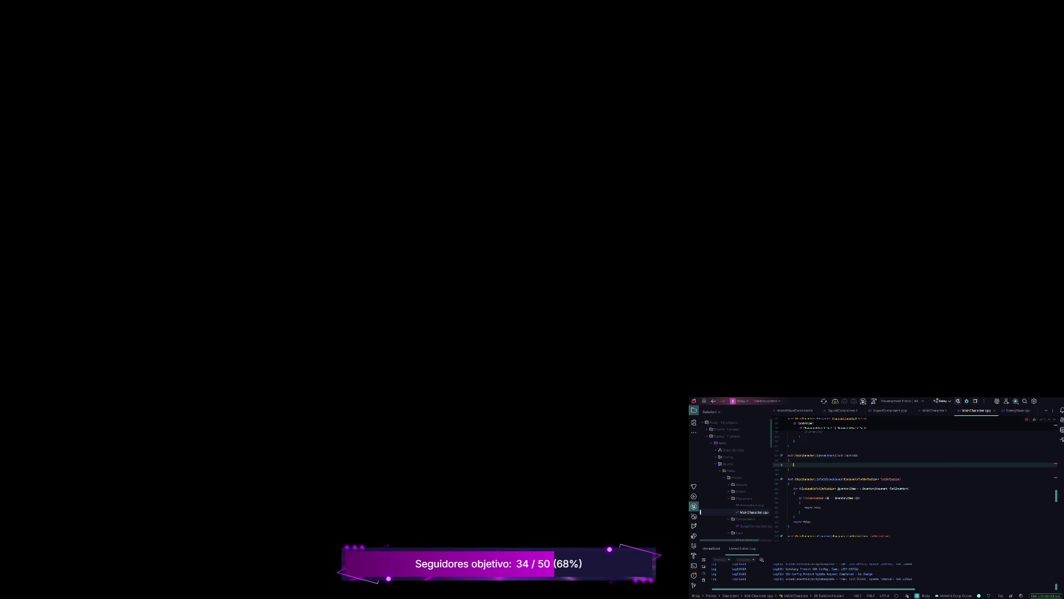
scroll(915, 485, "up", 4)
scroll(915, 485, "up", 3)
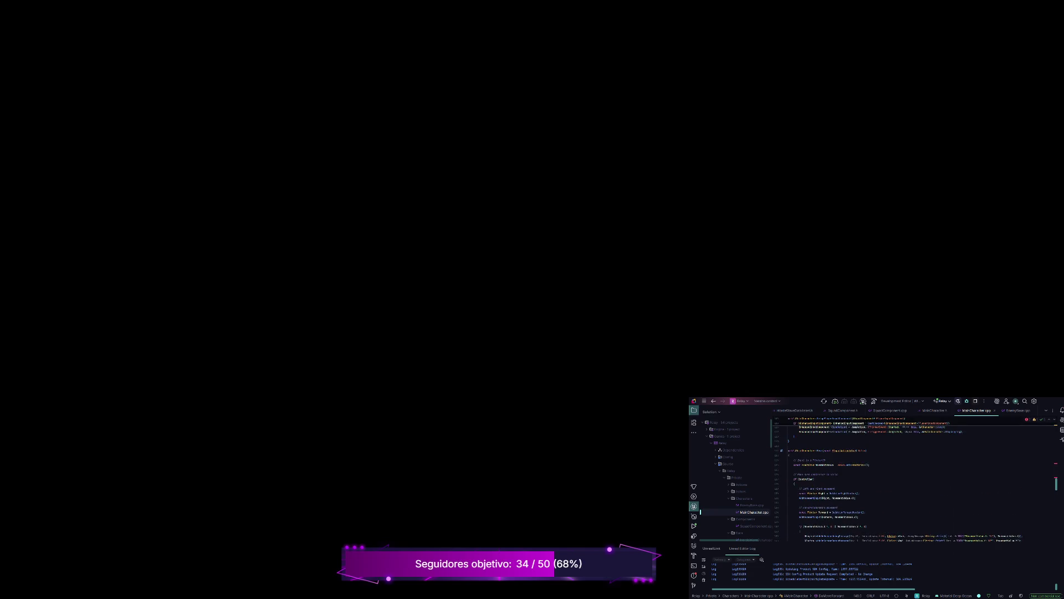
scroll(915, 485, "up", 3)
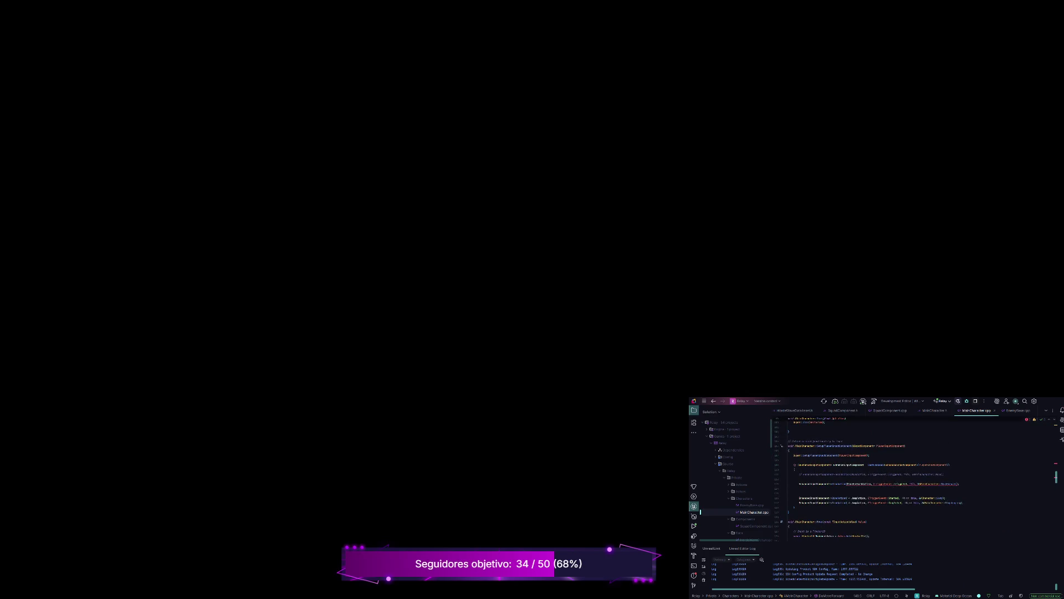
scroll(915, 480, "down", 4)
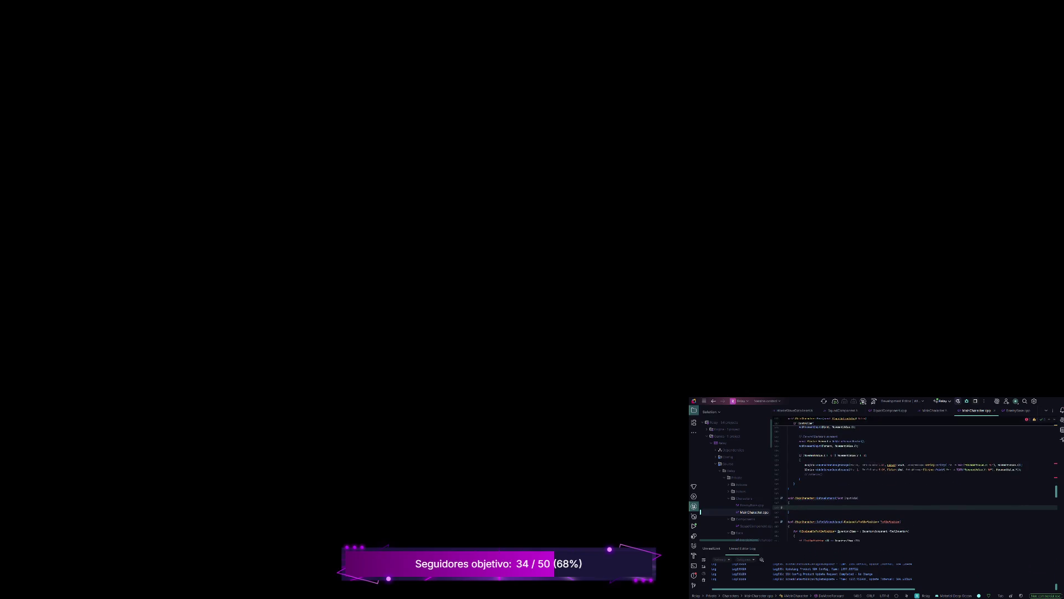
scroll(914, 479, "up", 6)
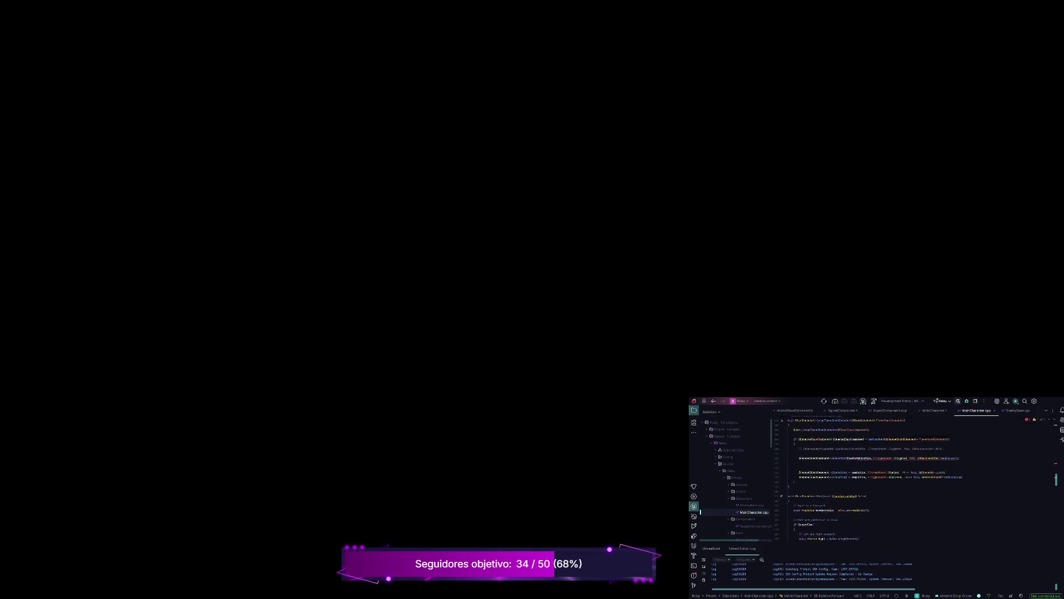
left_click(949, 512)
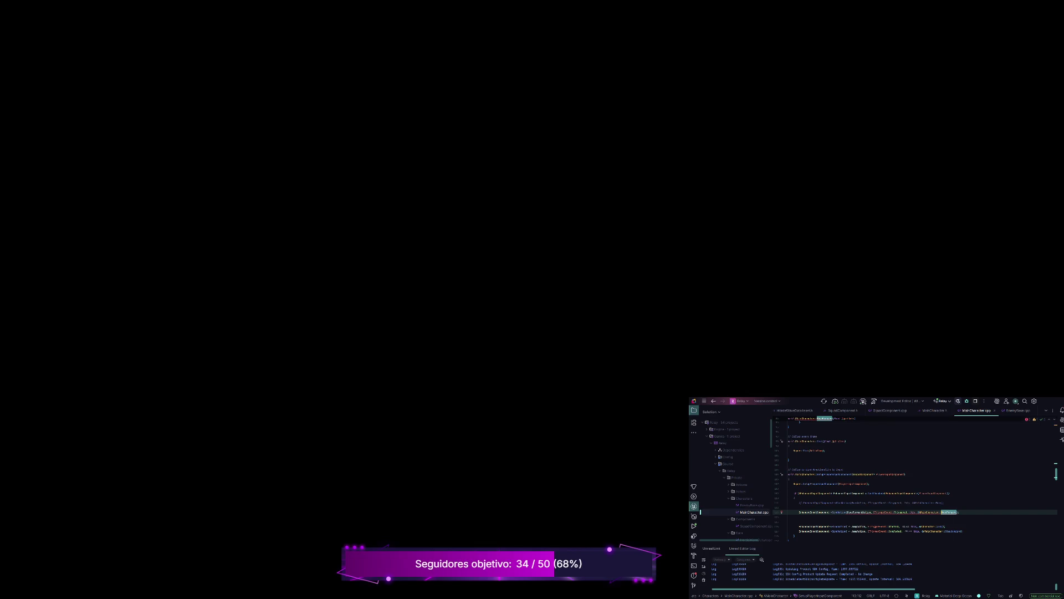
Change the binding's callback from MoveForward to AMainCharacter::DoMoveForward.
double_click(949, 512)
left_click(927, 512)
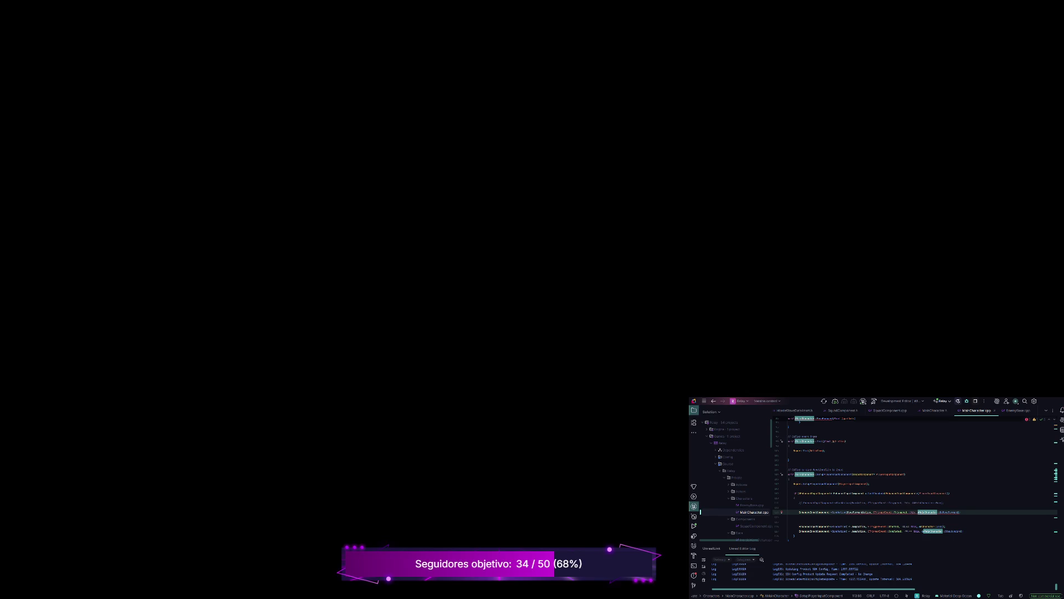
type("Do")
Comment out the DoMoveForward BindAction line and uncomment the earlier binding line above it.
left_click(833, 512)
key("ctrl+slash")
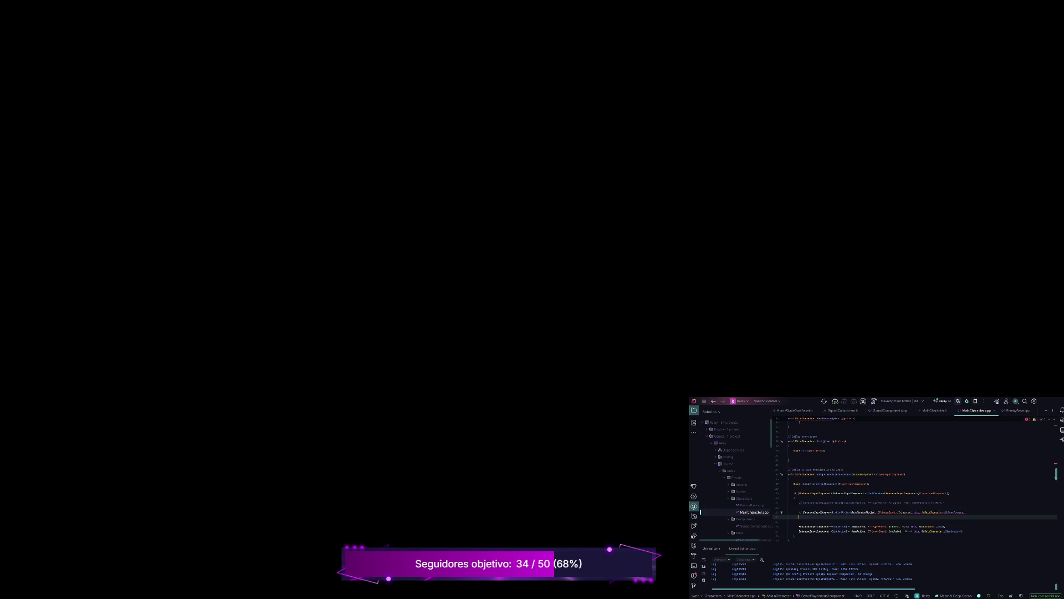
left_click(800, 502)
key("ctrl+slash")
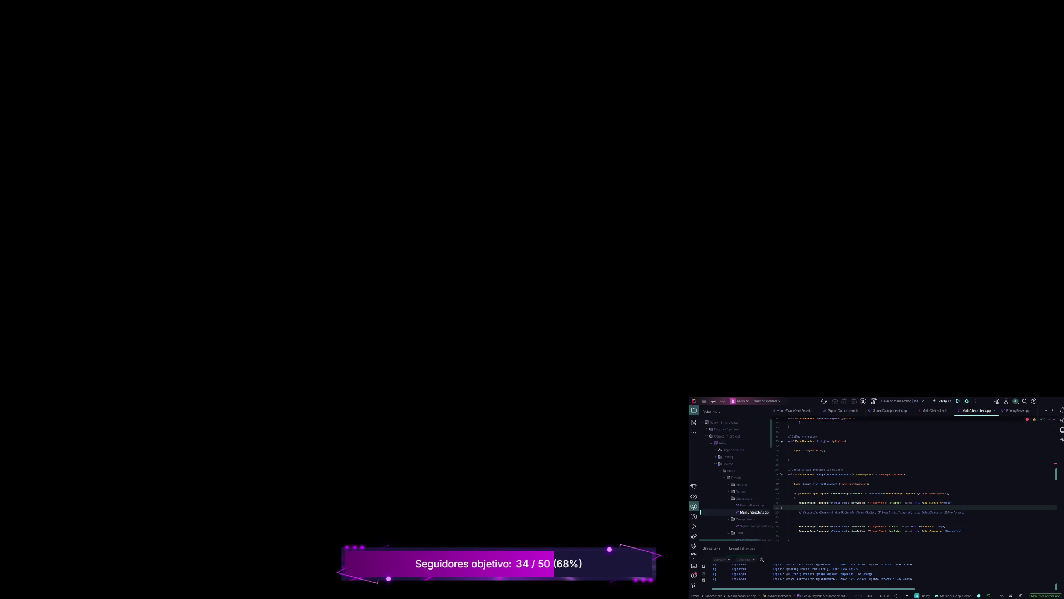
scroll(915, 480, "up", 5)
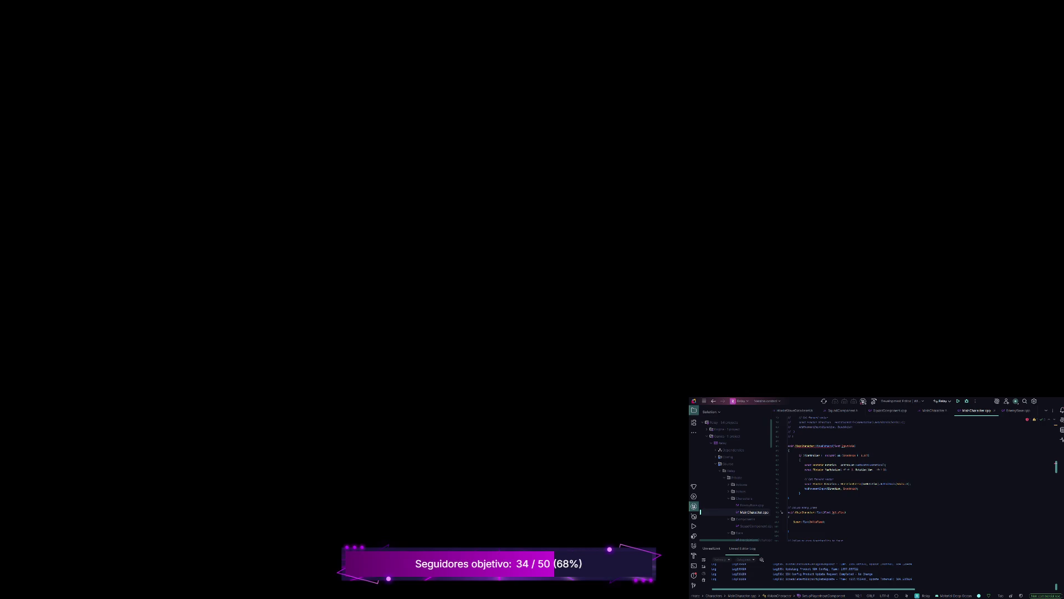
left_click(826, 446)
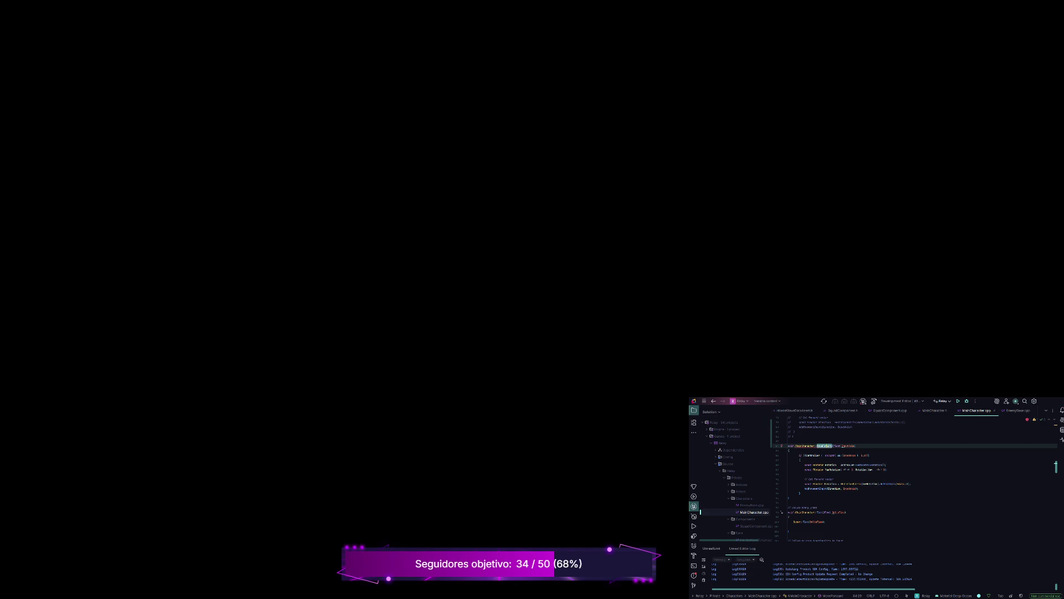
Comment out the old MoveForward function and build the project with Ctrl+Shift+B.
left_click_drag(790, 497, 788, 446)
key("ctrl+slash")
left_click(789, 503)
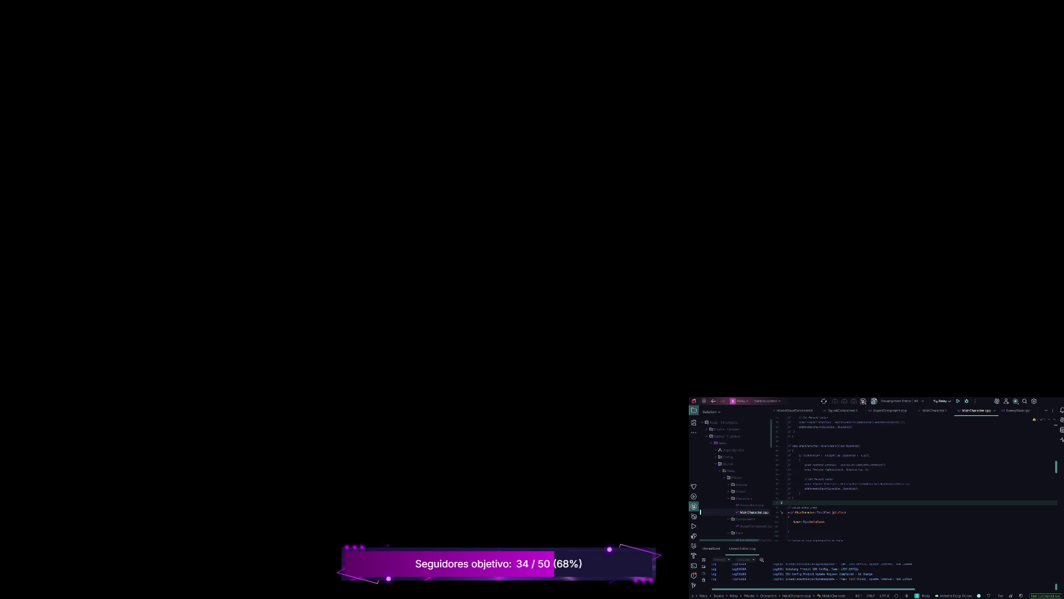
key("ctrl+shift+b")
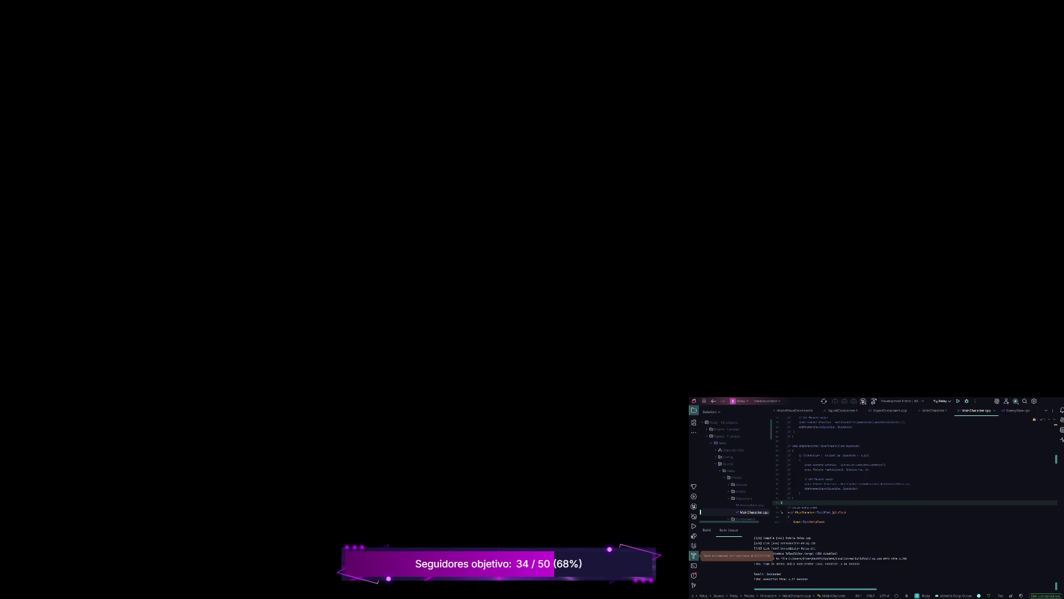
Jump to the DoMoveForward declaration in MainCharacter.h and scroll up to the input-action UPROPERTYs.
scroll(915, 468, "down", 10)
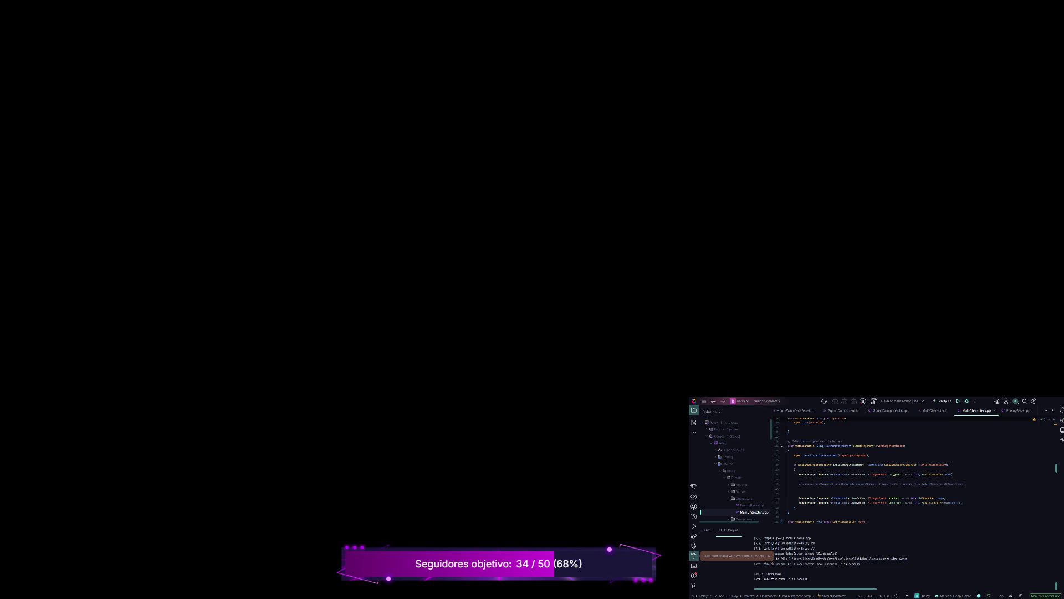
key("ctrl+b")
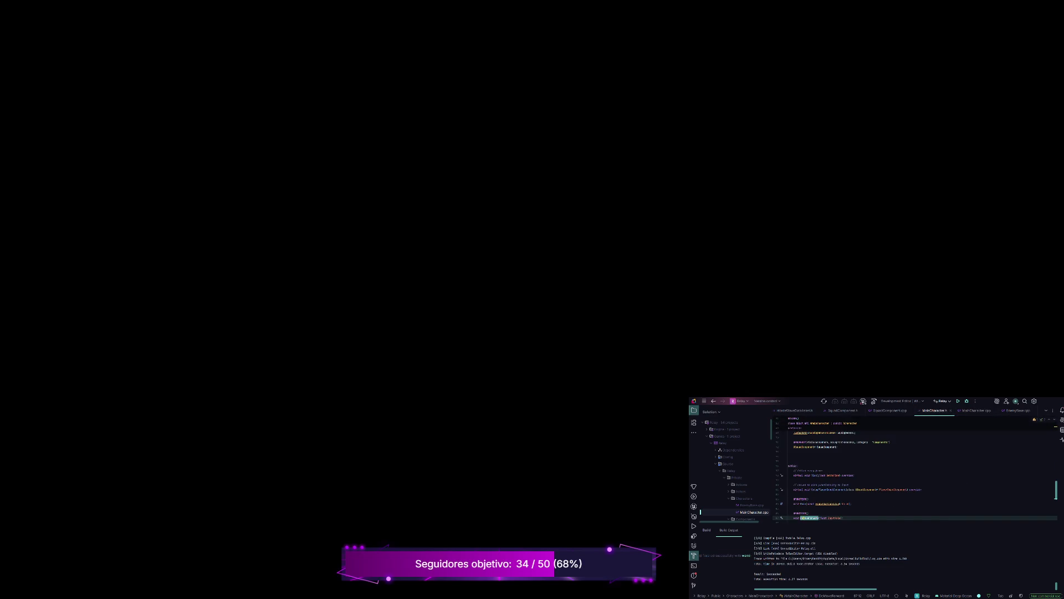
scroll(914, 476, "up", 5)
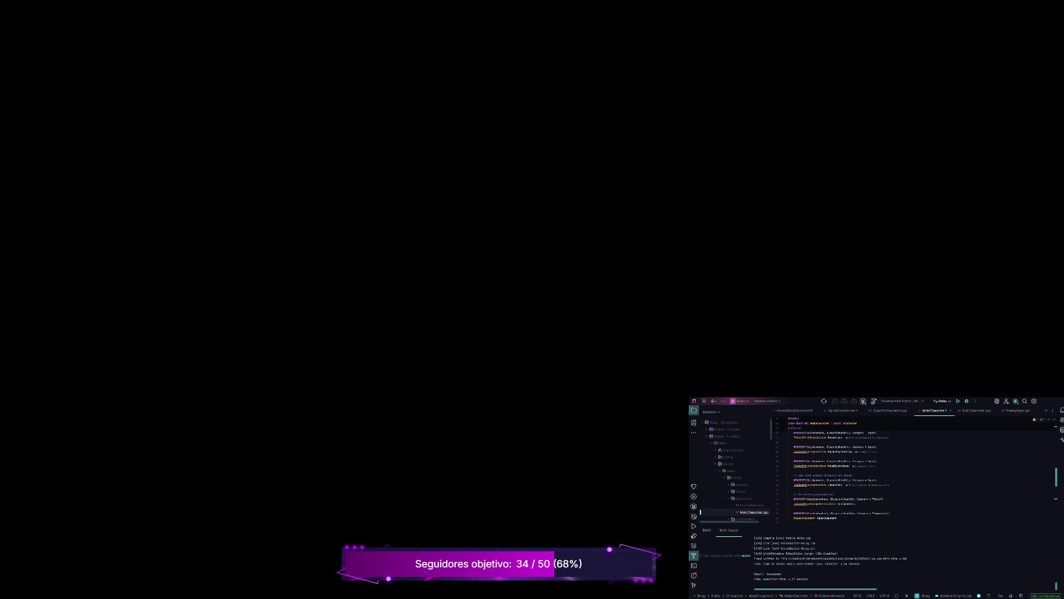
scroll(915, 476, "up", 1)
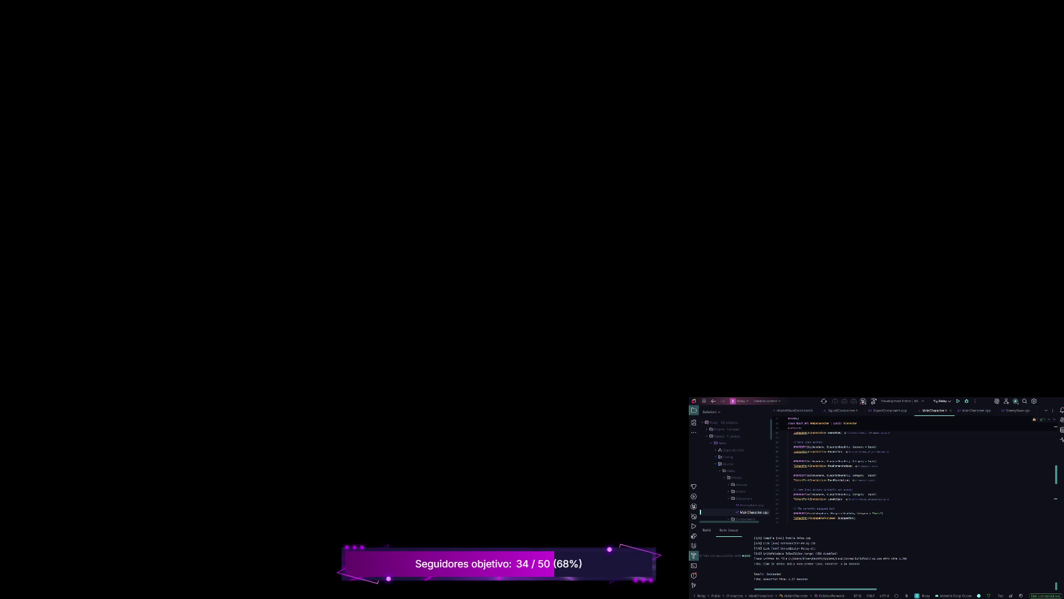
Add EnhancedInputComponent->BindAction(MoveForwardAction, ETriggerEvent::Triggered, this, &AMainCharacter::OnMoveForward).
key("ctrl+Tab")
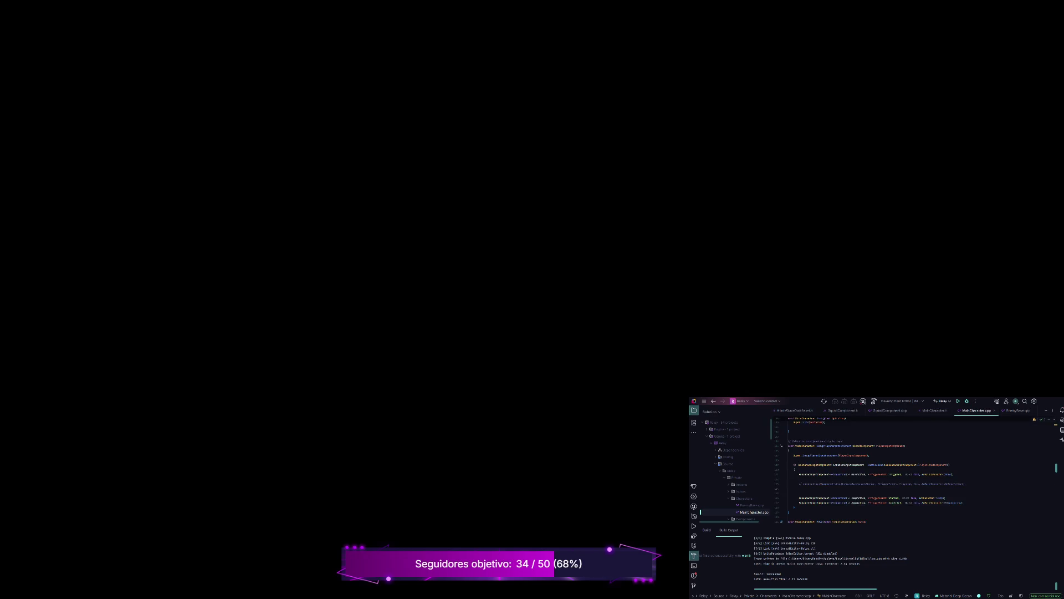
left_click(966, 484)
key("Return")
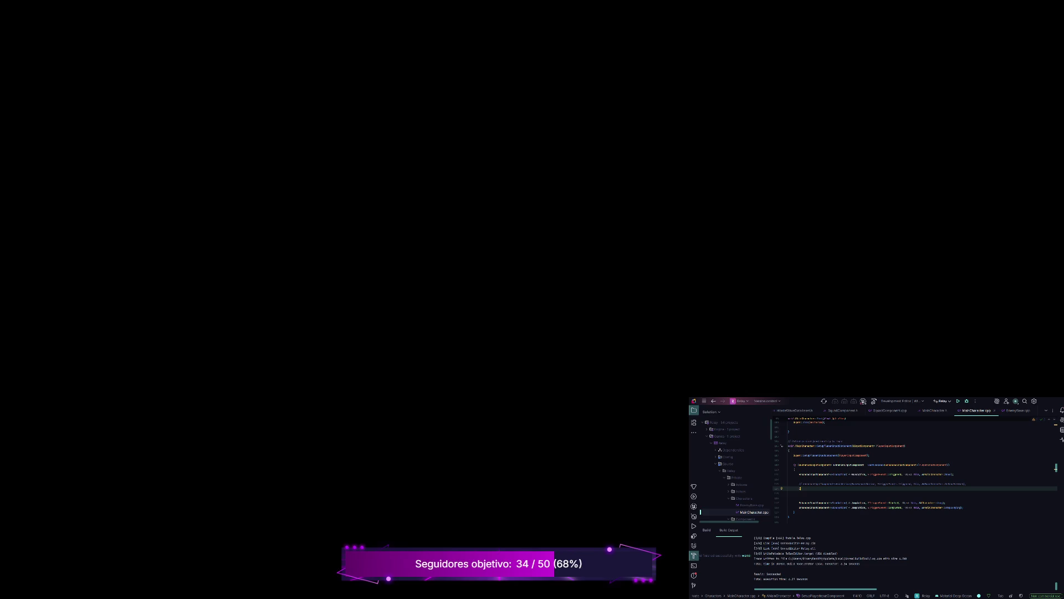
type("EnhancedInputComponent")
type("-")
type(">BindAction(")
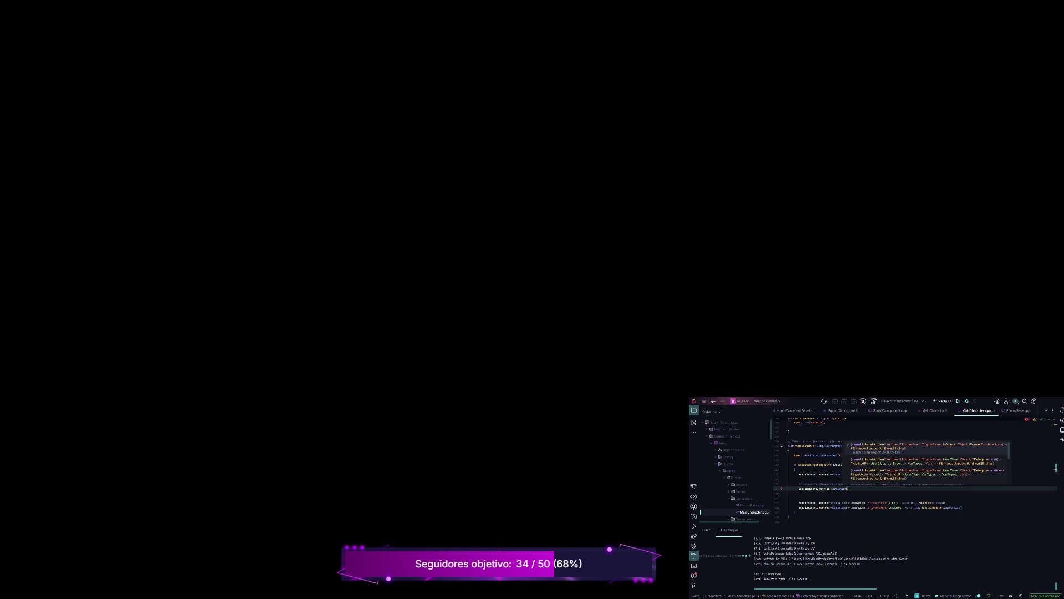
type("M")
key("Return")
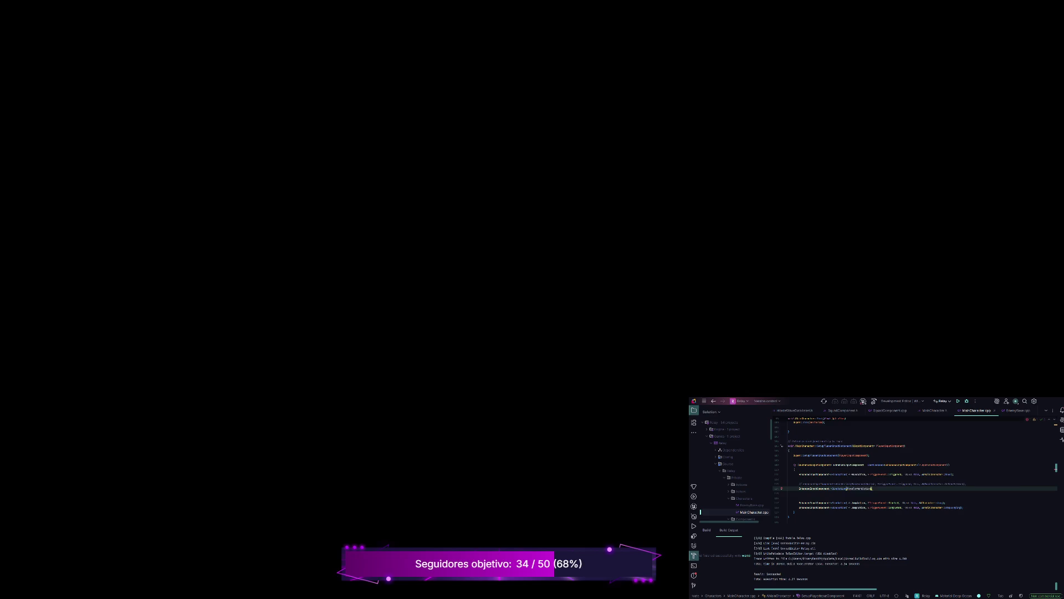
type(",")
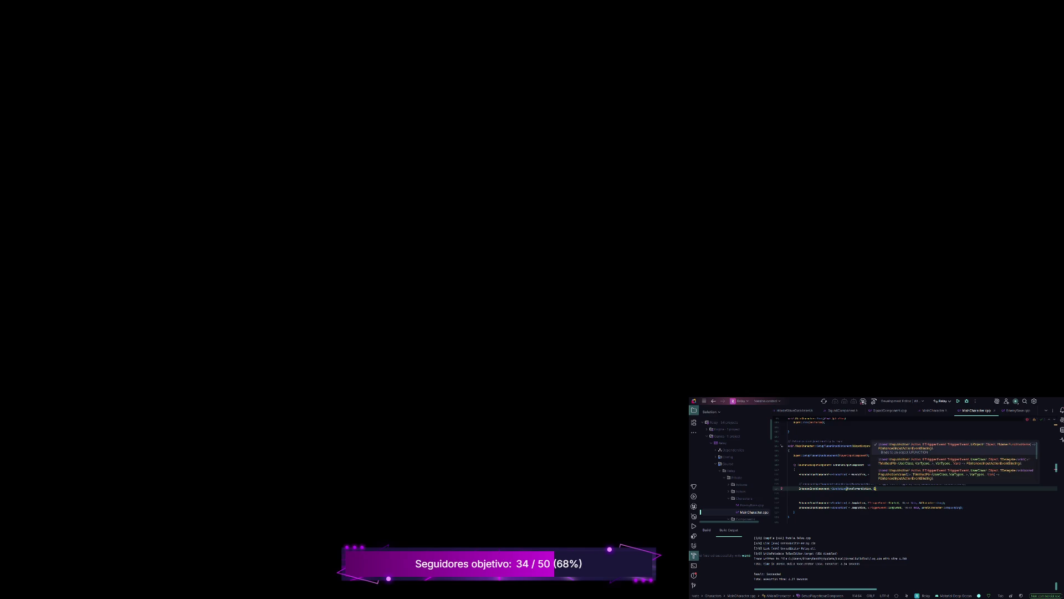
type(" ETriggerEvent::Triggered,")
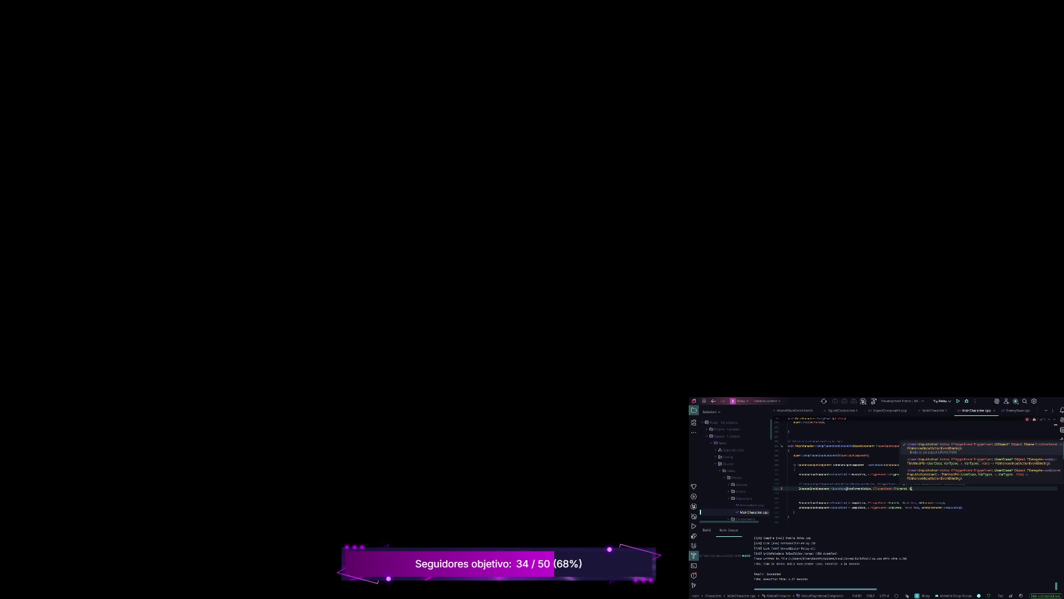
type("this")
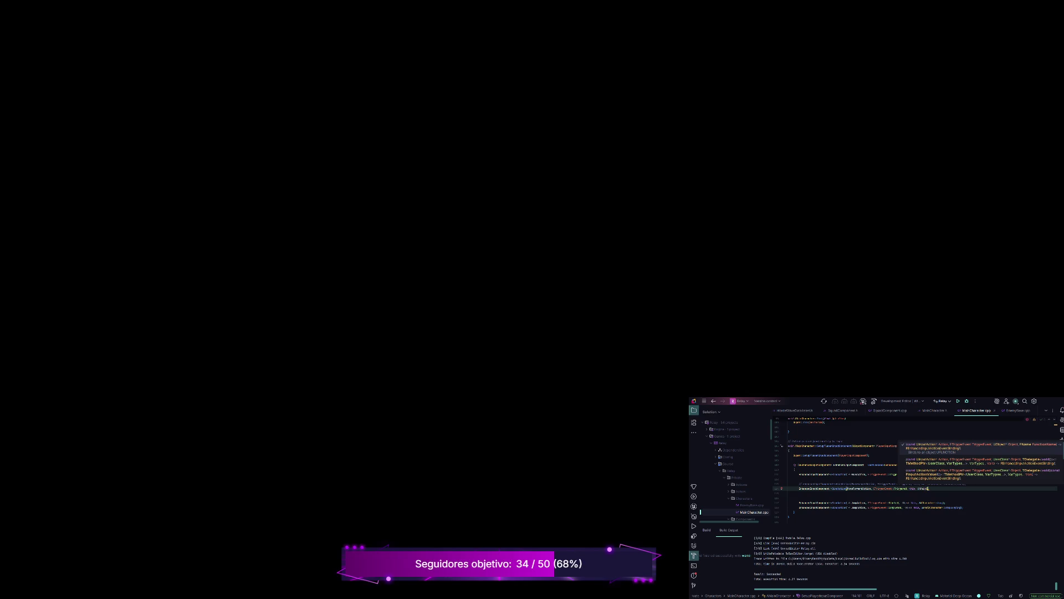
type("cter::")
type("OnMoveForward")
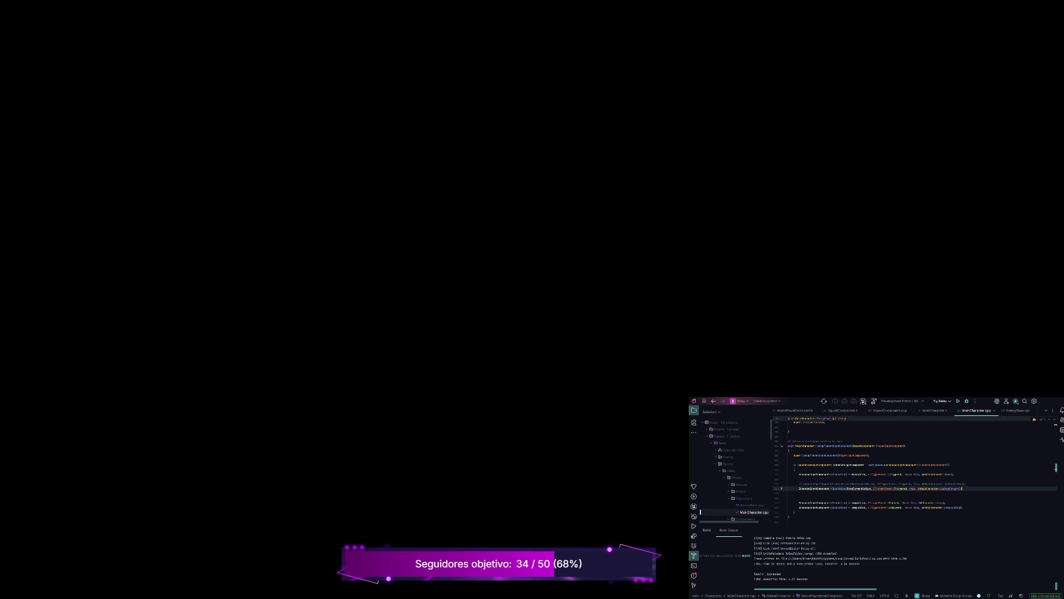
key("ctrl+b")
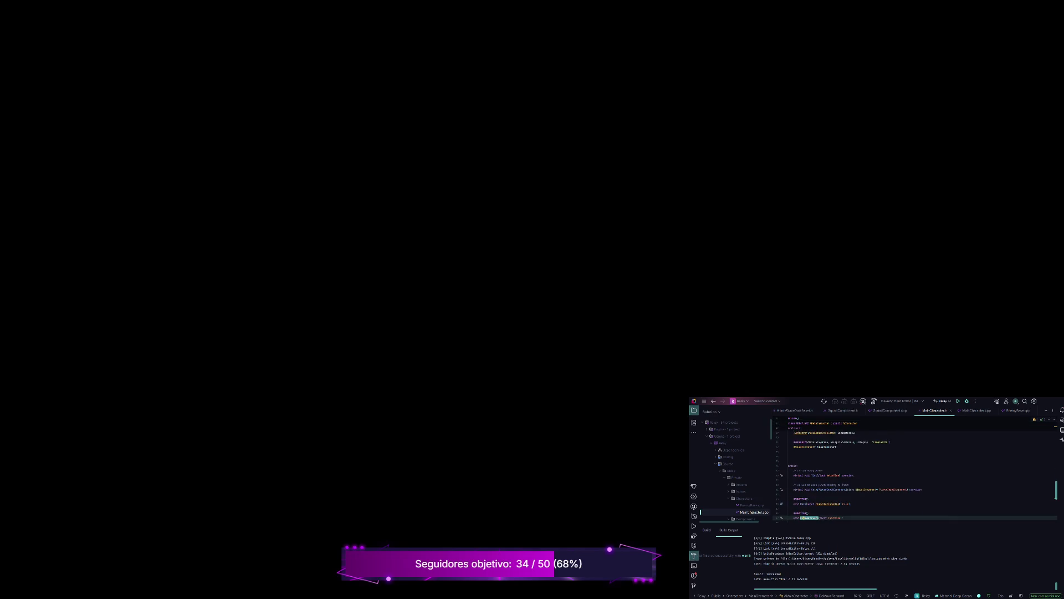
Review the UFUNCTION declarations in MainCharacter.h down to DoMoveForward, shrinking the Build panel.
left_click(808, 498)
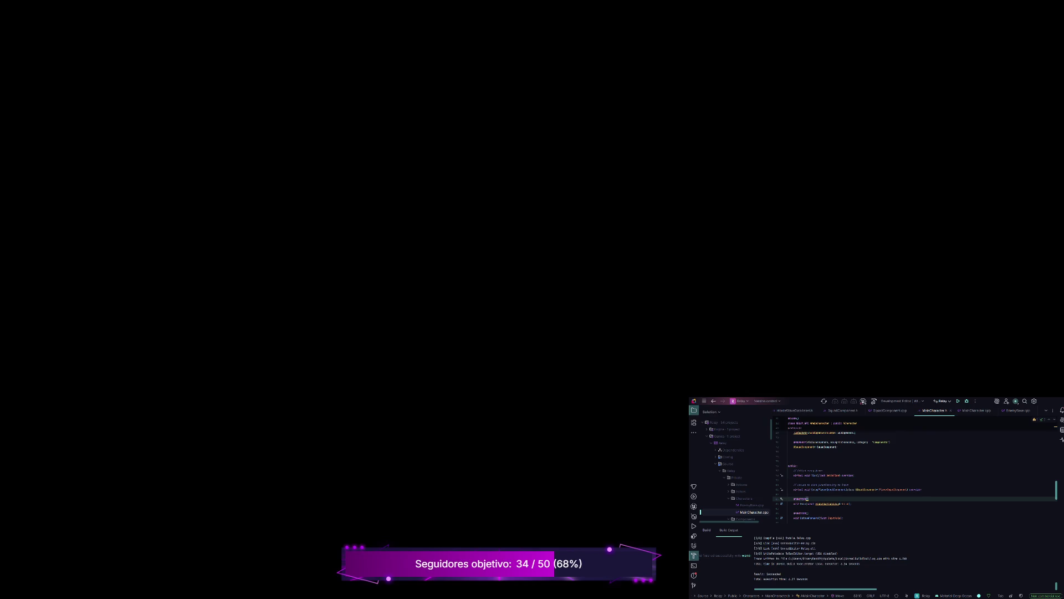
scroll(914, 477, "down", 2)
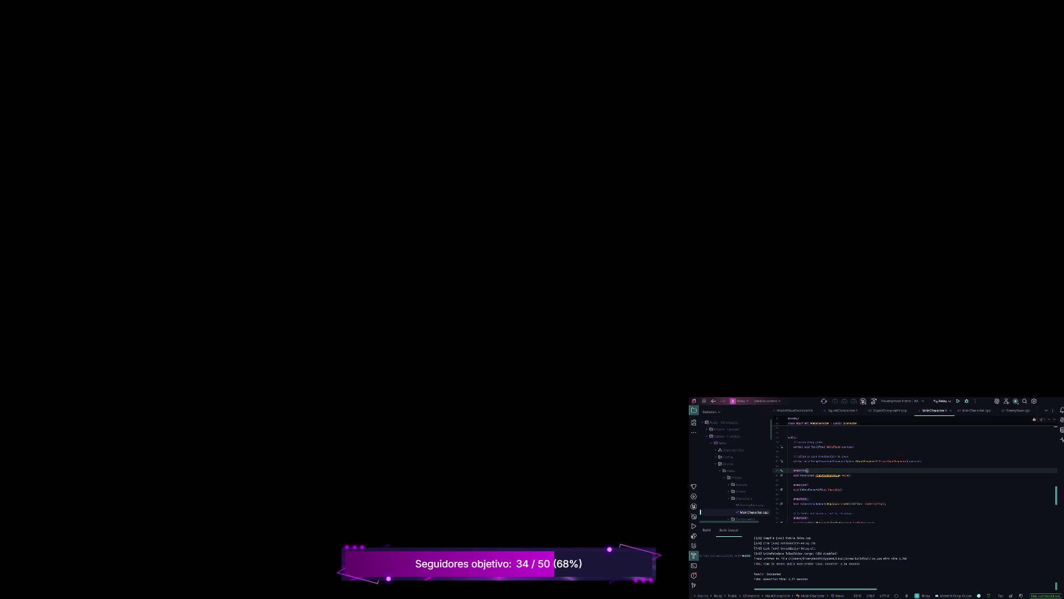
left_click(808, 485)
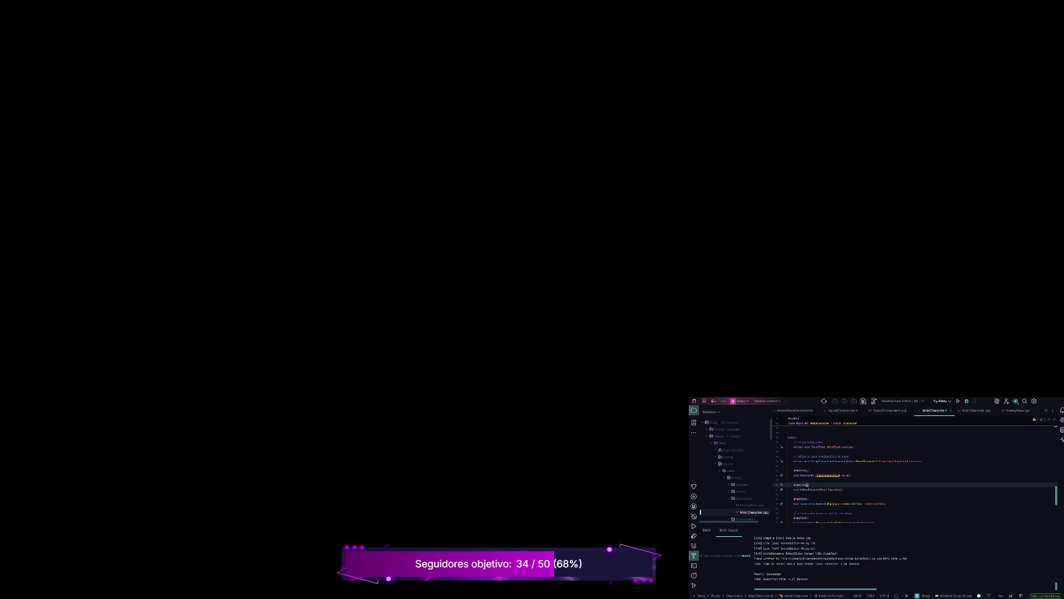
scroll(915, 474, "up", 4)
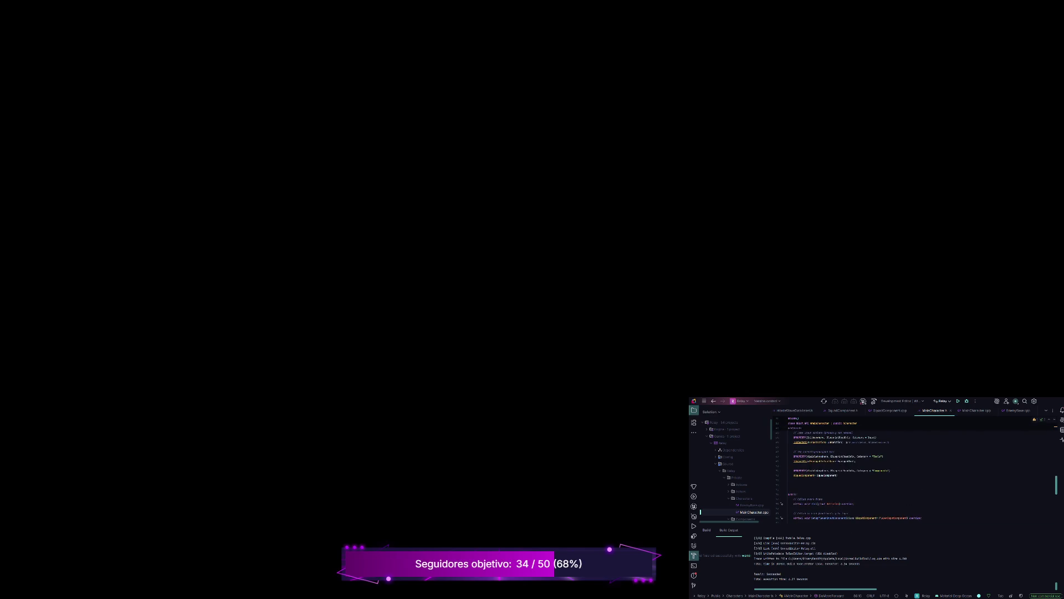
scroll(915, 474, "down", 4)
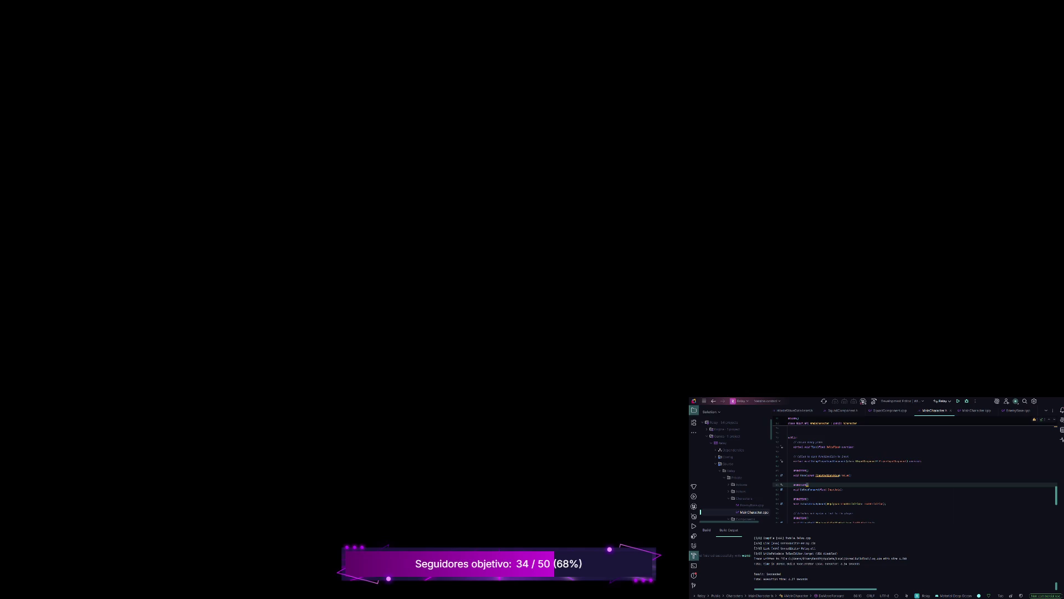
left_click_drag(876, 525, 876, 562)
scroll(914, 482, "down", 4)
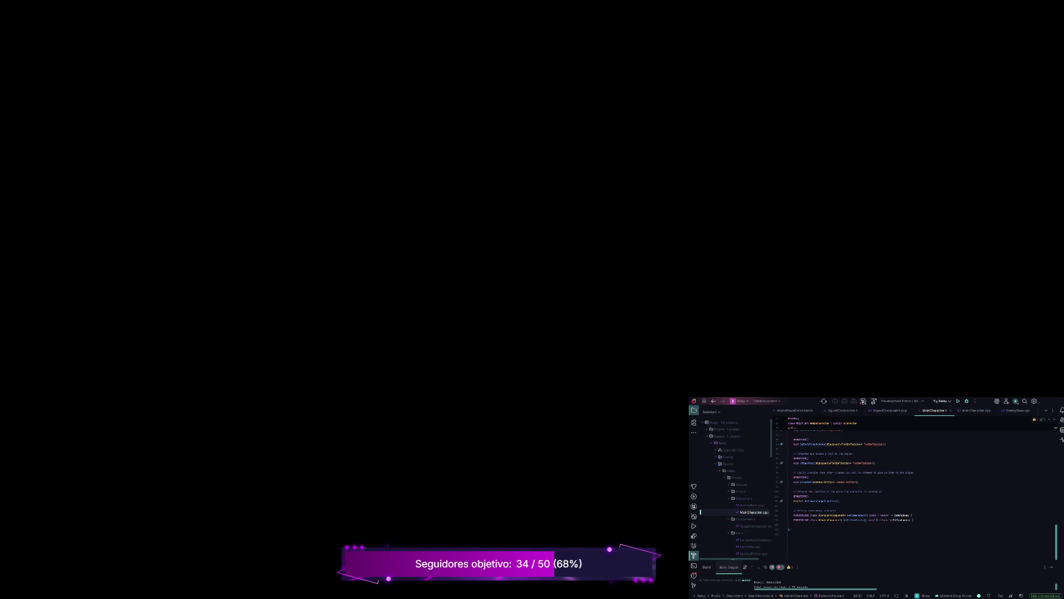
scroll(915, 482, "up", 15)
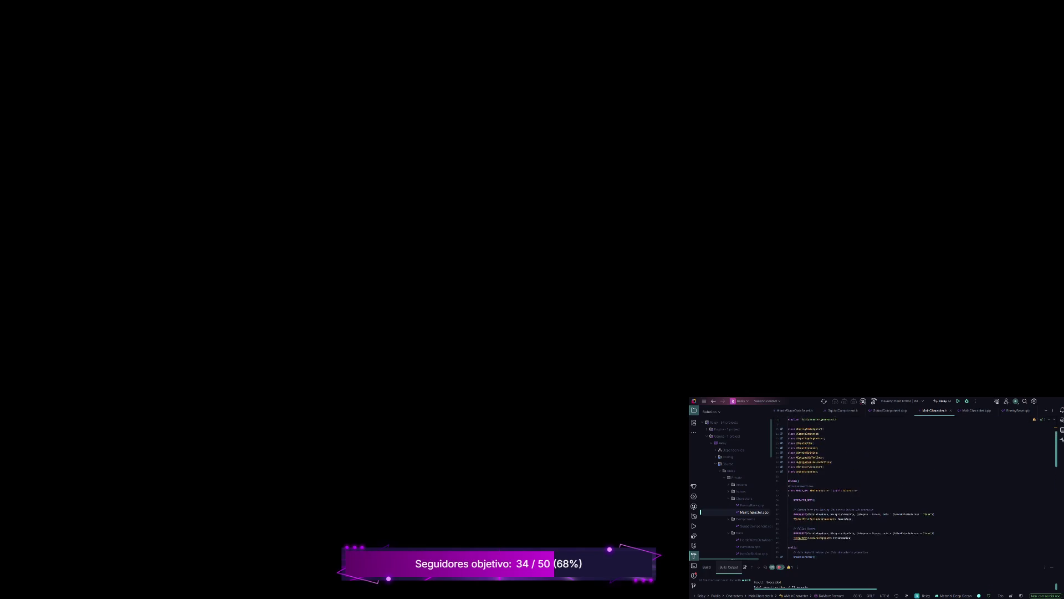
scroll(915, 488, "down", 5)
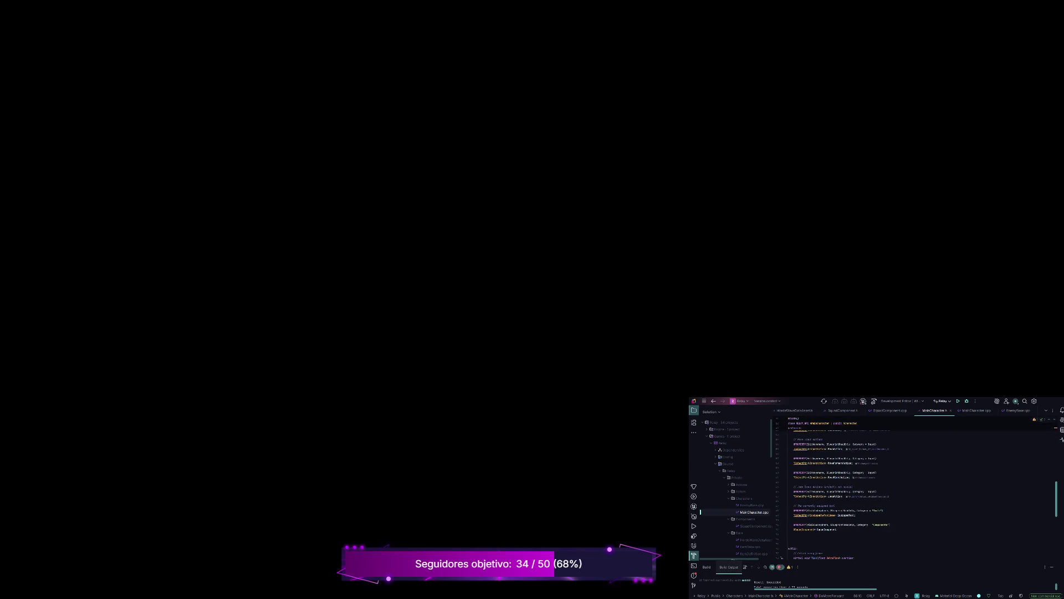
scroll(915, 496, "down", 5)
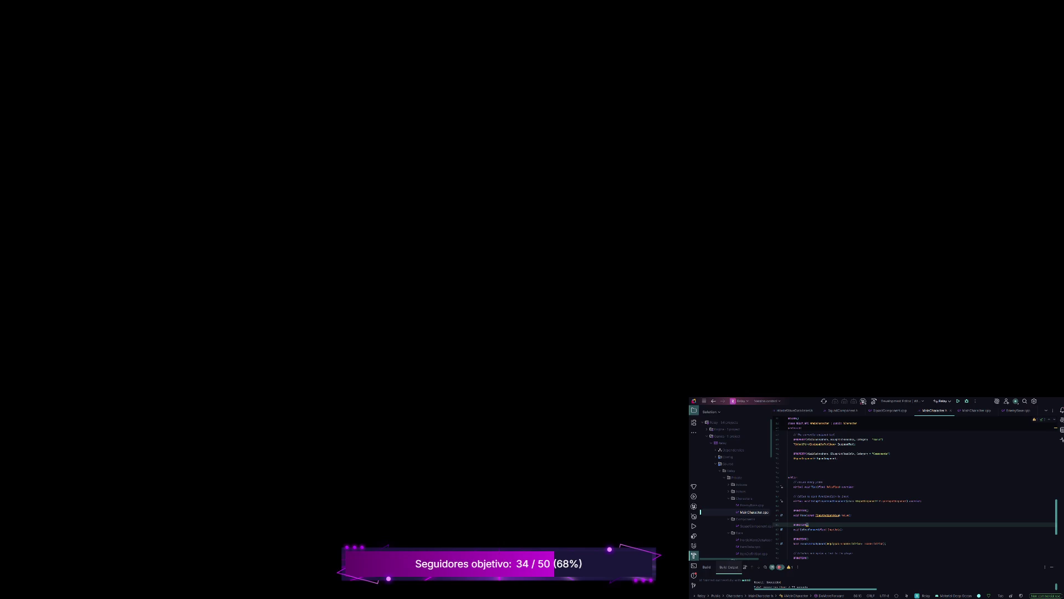
left_click(814, 529)
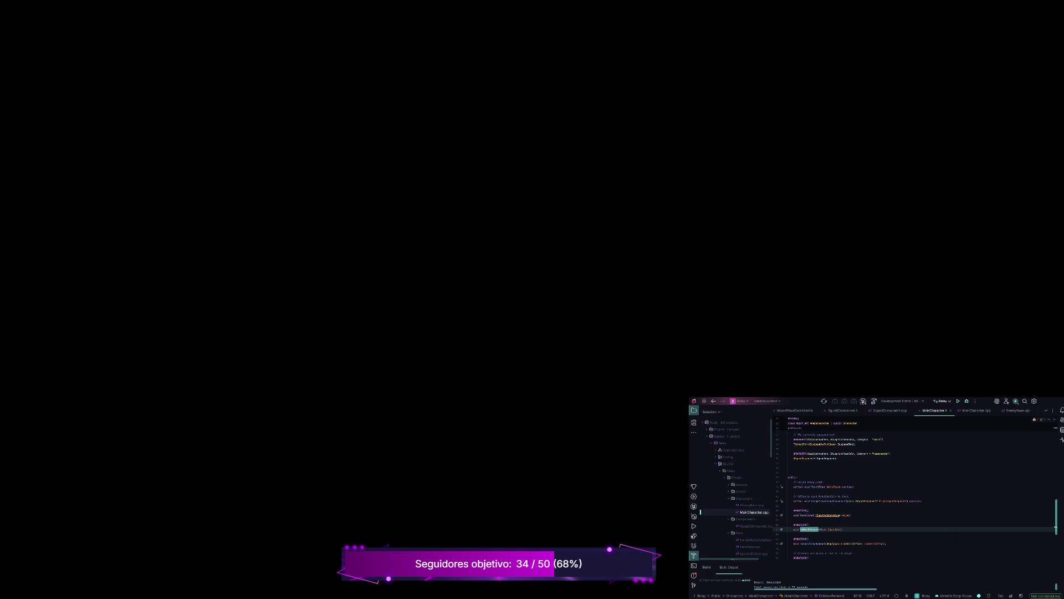
Go to DoMoveForward's definition in MainCharacter.cpp and scroll up to SetupPlayerInputComponent.
key("ctrl+b")
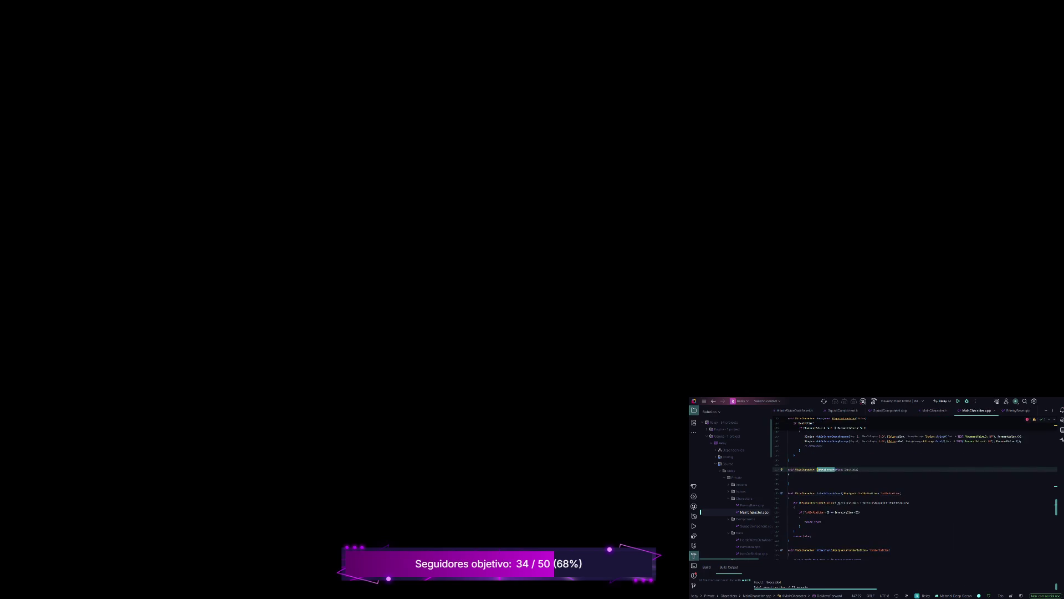
scroll(915, 488, "down", 10)
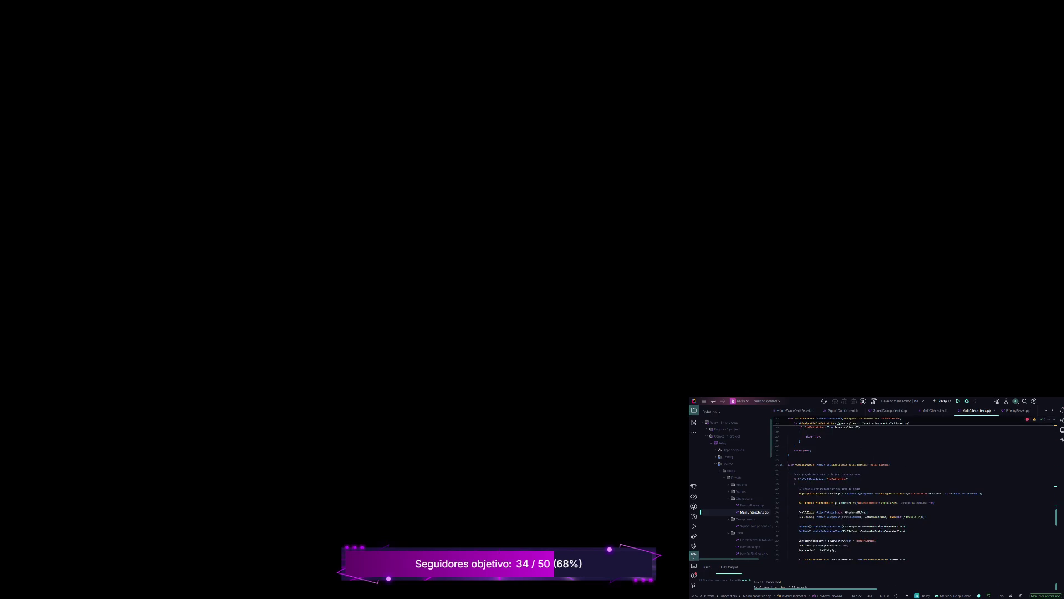
scroll(915, 488, "up", 10)
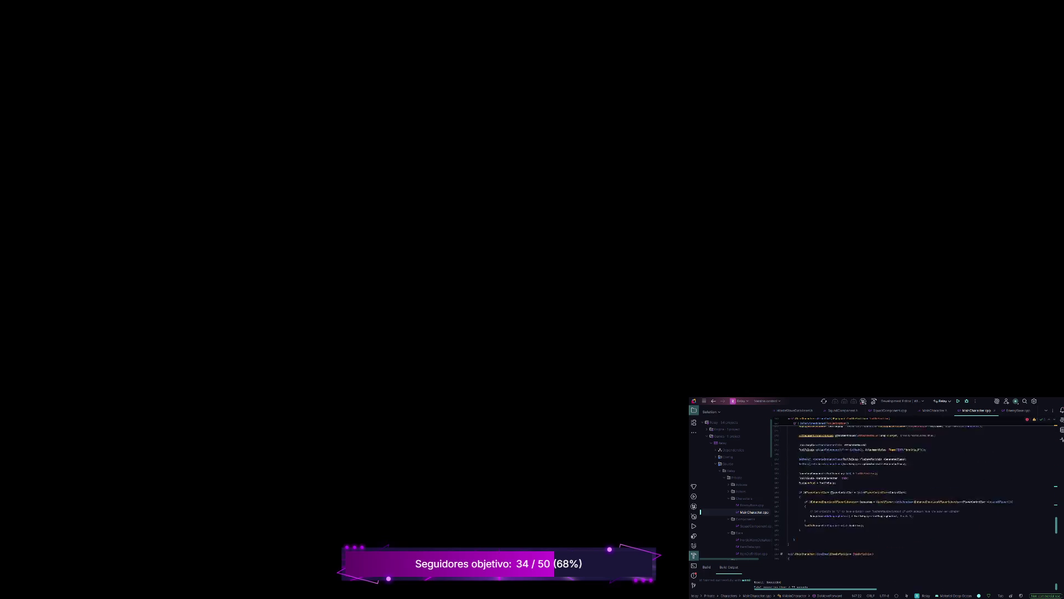
scroll(876, 488, "up", 2)
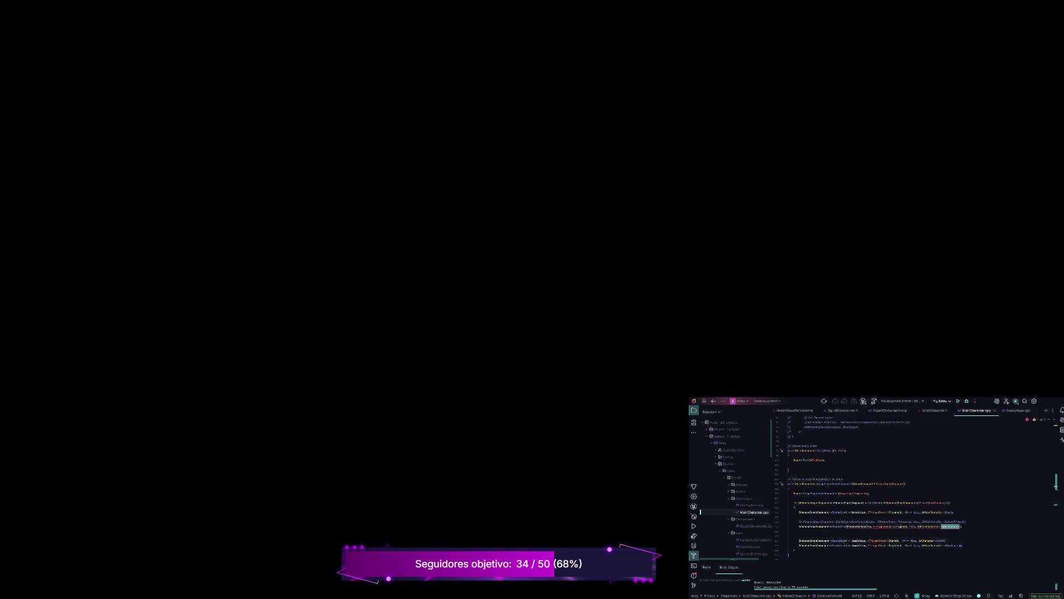
left_click(859, 526)
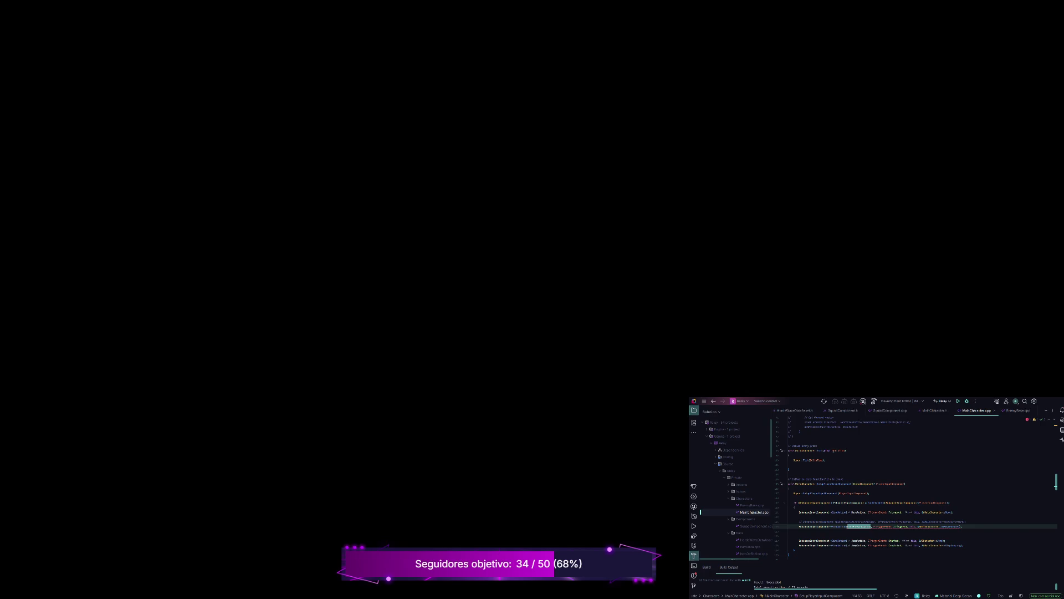
left_click(788, 536)
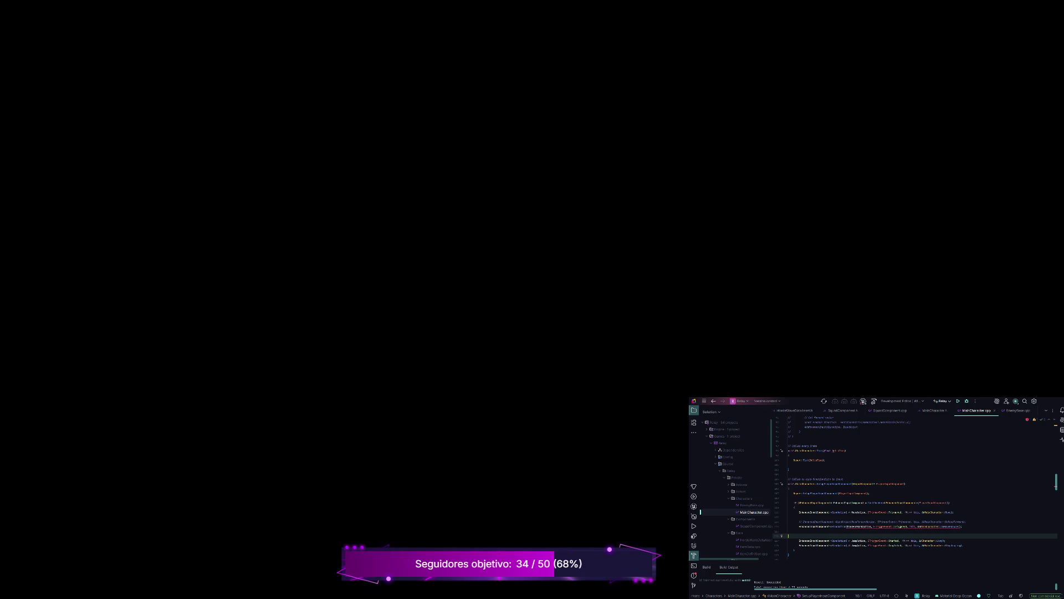
scroll(914, 488, "down", 5)
scroll(914, 487, "up", 4)
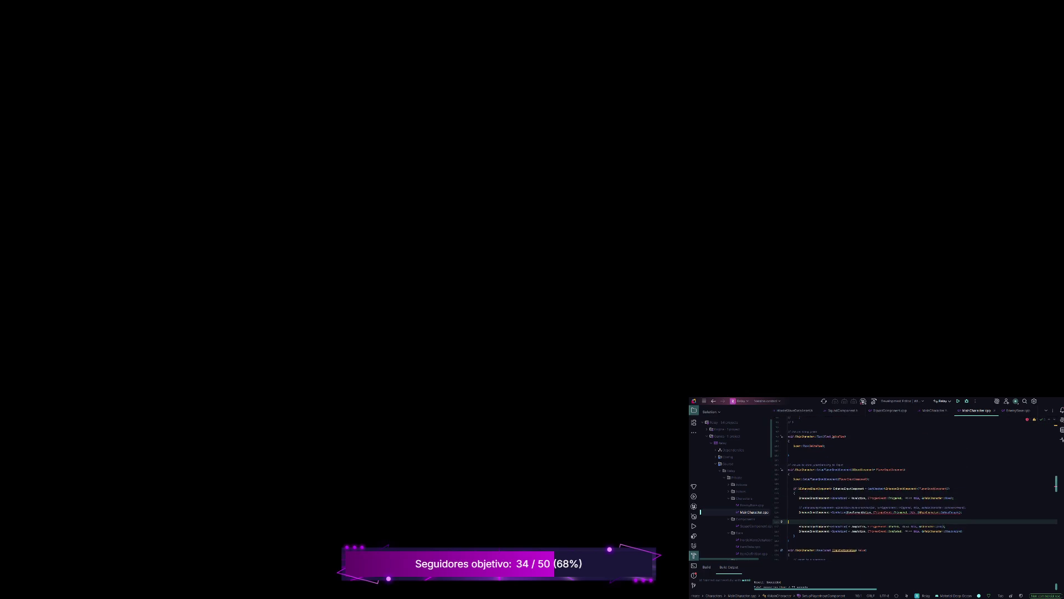
key("ctrl+alt+Home")
key("ctrl+a")
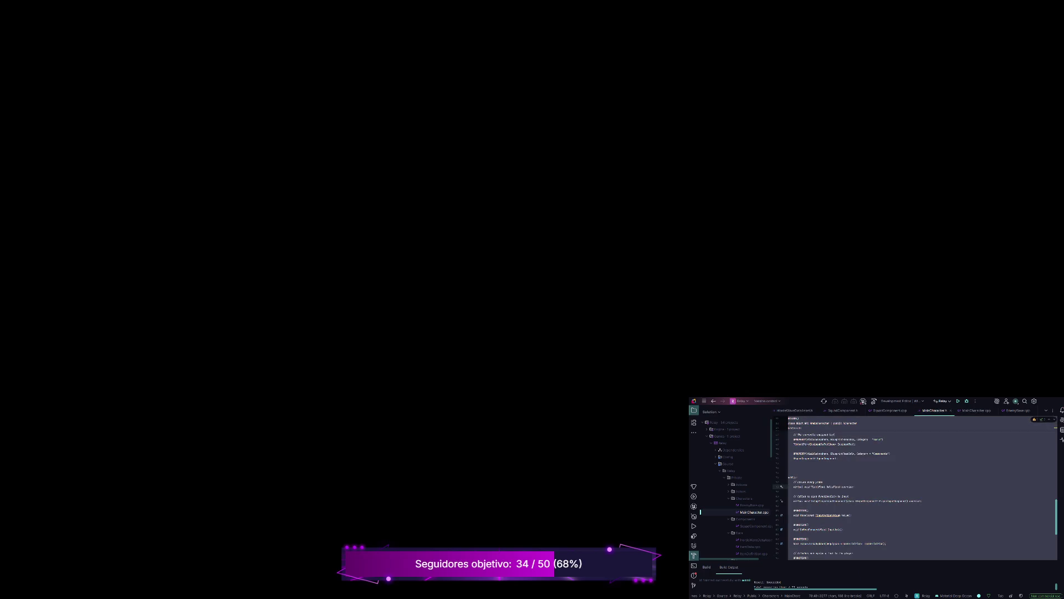
left_click(823, 481)
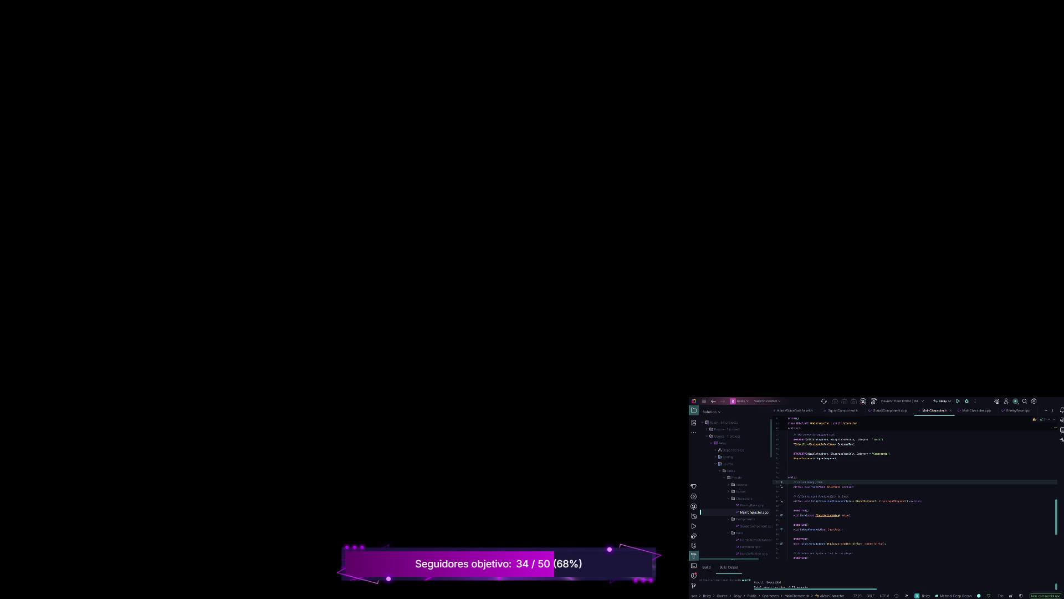
scroll(915, 494, "down", 2)
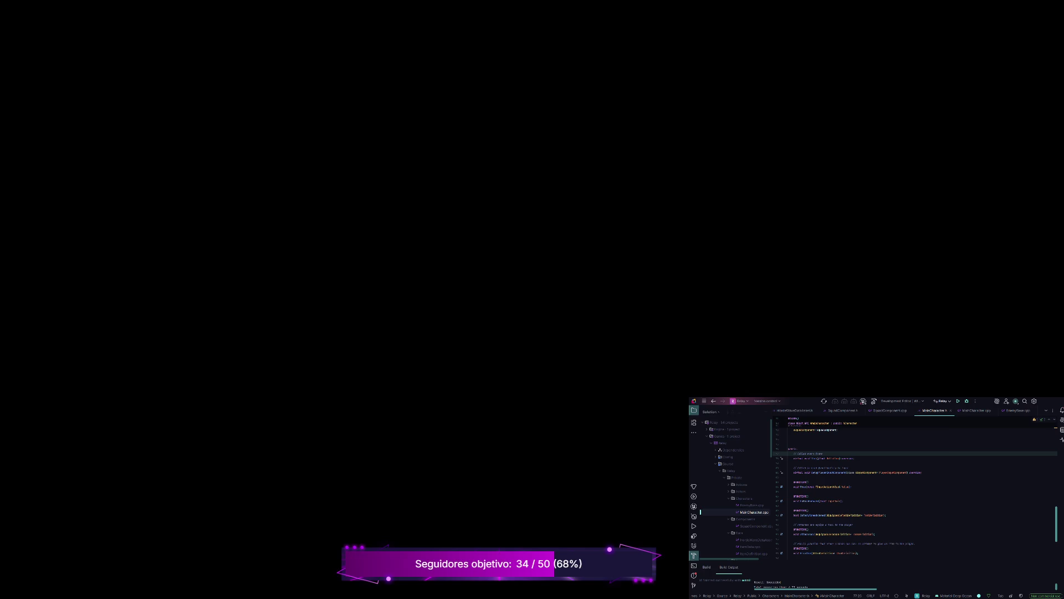
key("alt+Right")
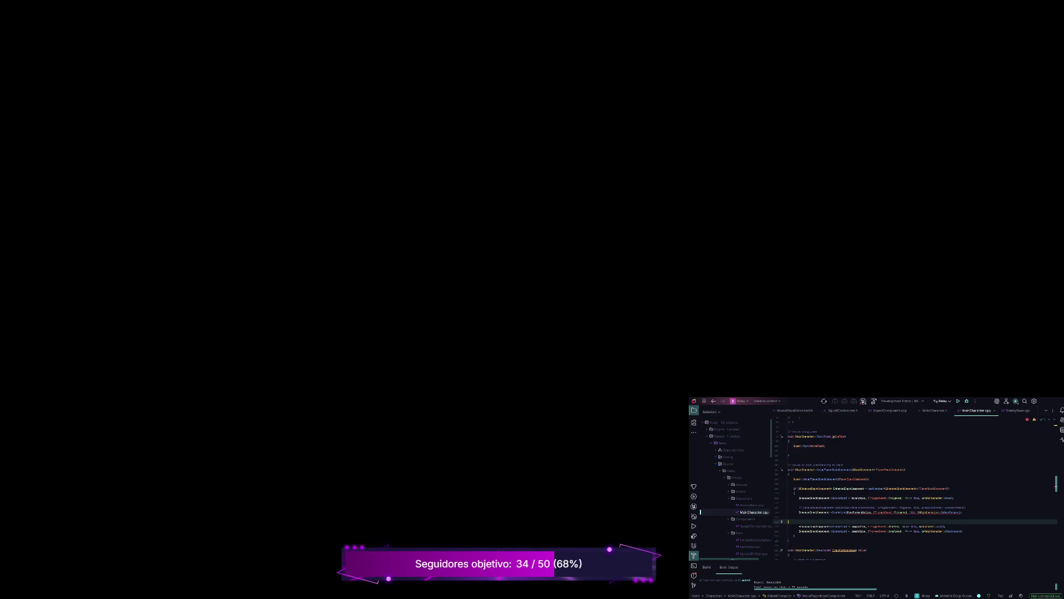
scroll(915, 488, "down", 2)
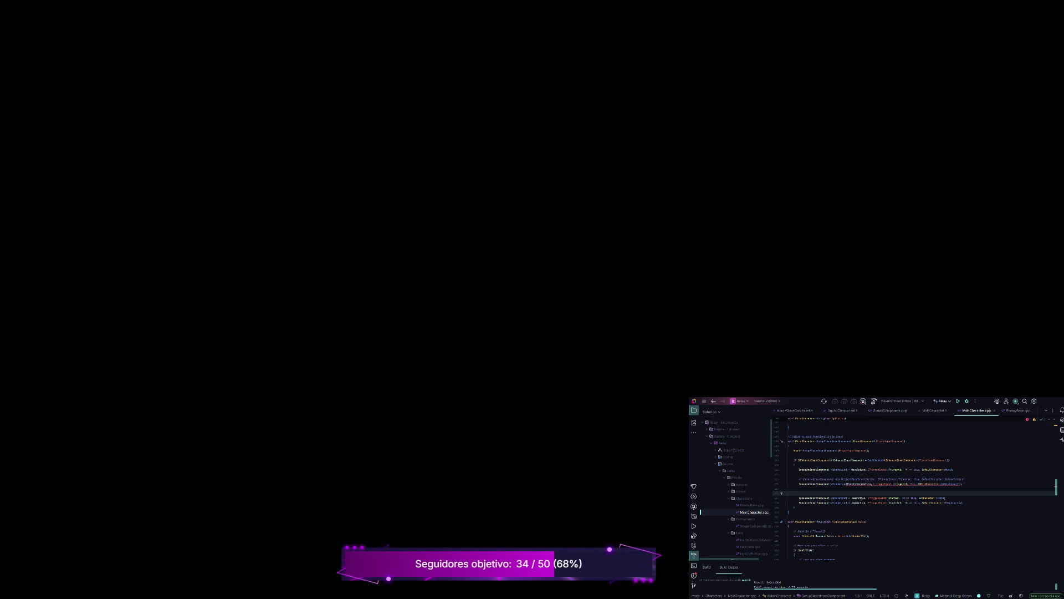
mouse_move(962, 483)
left_mouse_down()
mouse_move(799, 479)
mouse_move(962, 483)
left_mouse_up()
left_click(799, 488)
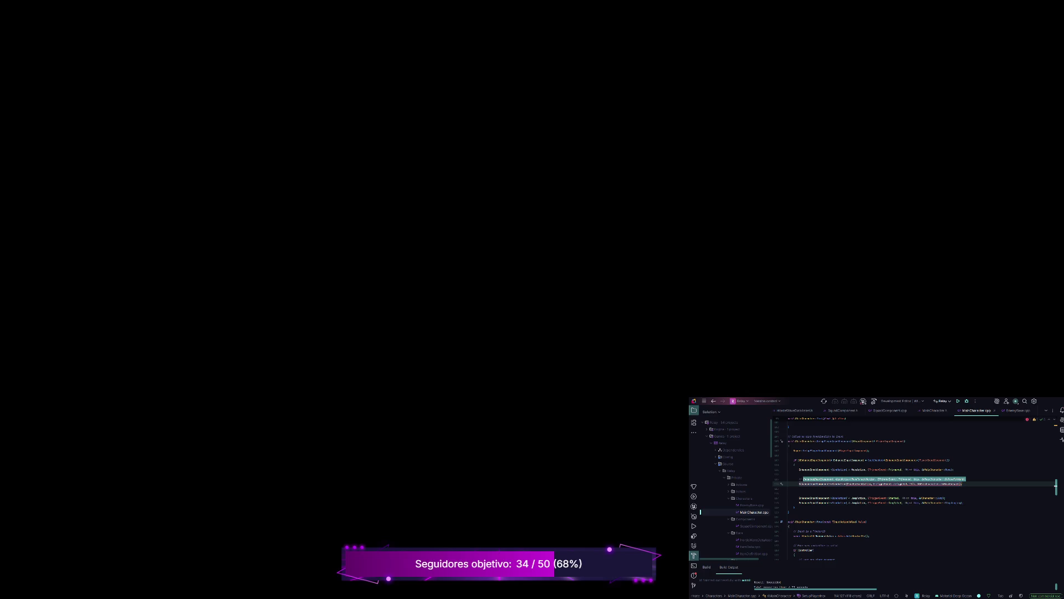
left_click(962, 483)
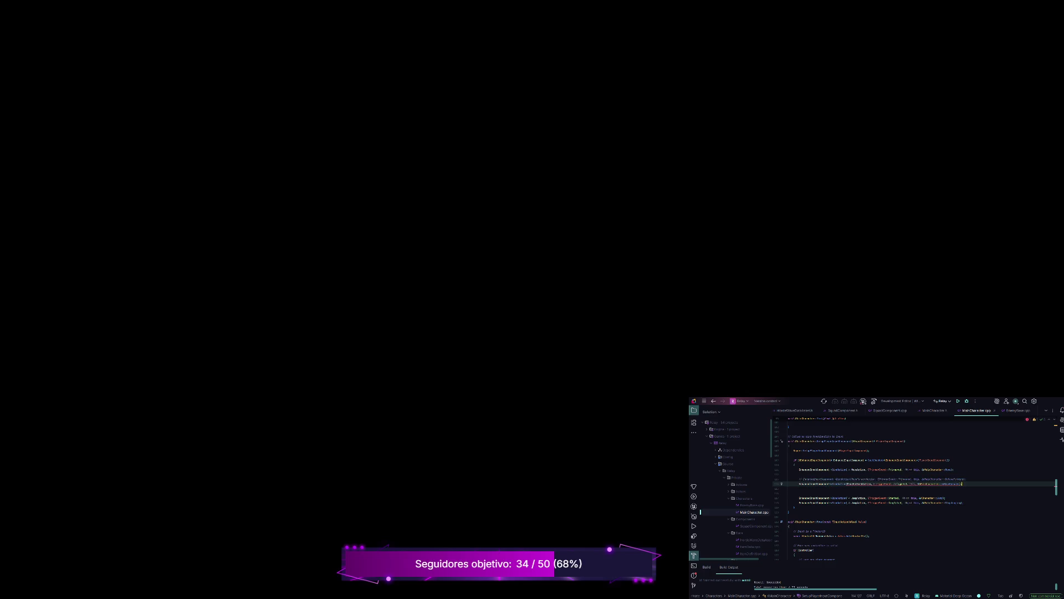
left_click(848, 483)
left_click(887, 484)
Jump to MainCharacter.h and delete the UFUNCTION and OnMoveFinished declaration lines.
left_click(881, 483)
key("ctrl+b")
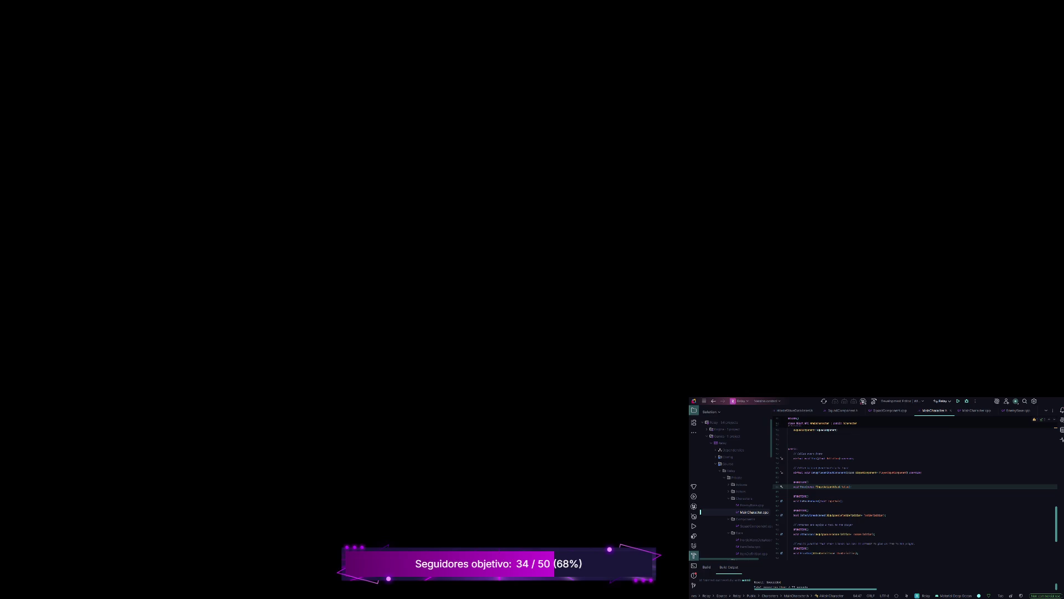
scroll(915, 493, "up", 2)
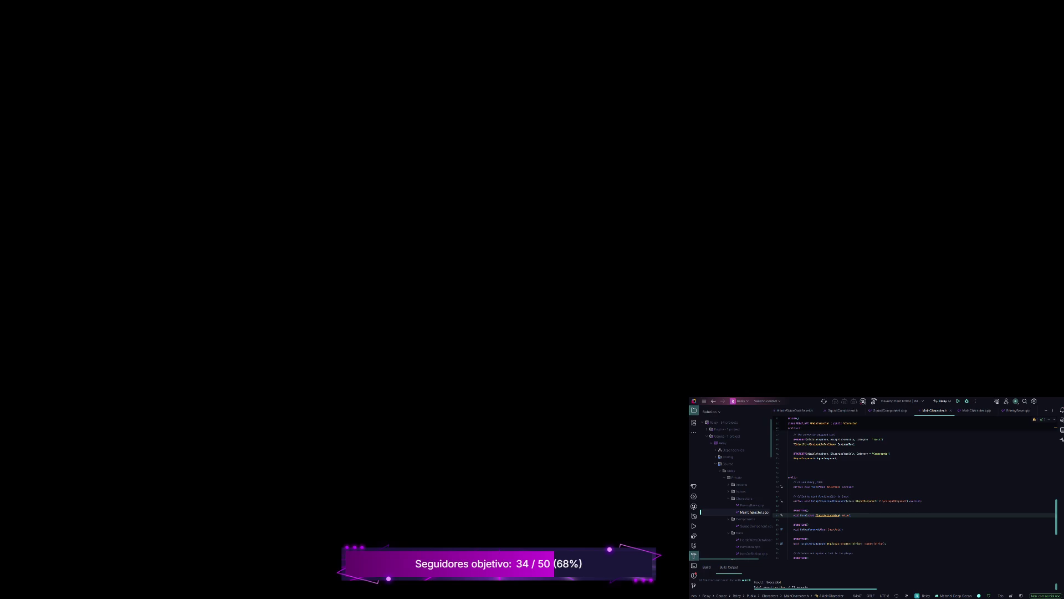
key("Down")
key("Down")
key("Down")
key("ctrl+w")
key("ctrl+w")
key("ctrl+w")
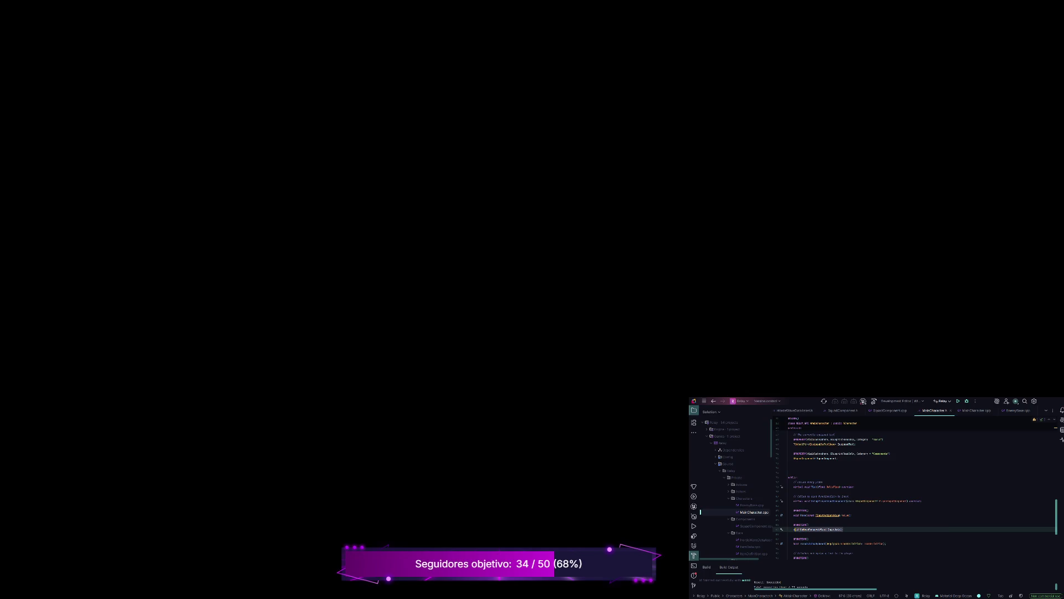
scroll(915, 493, "up", 4)
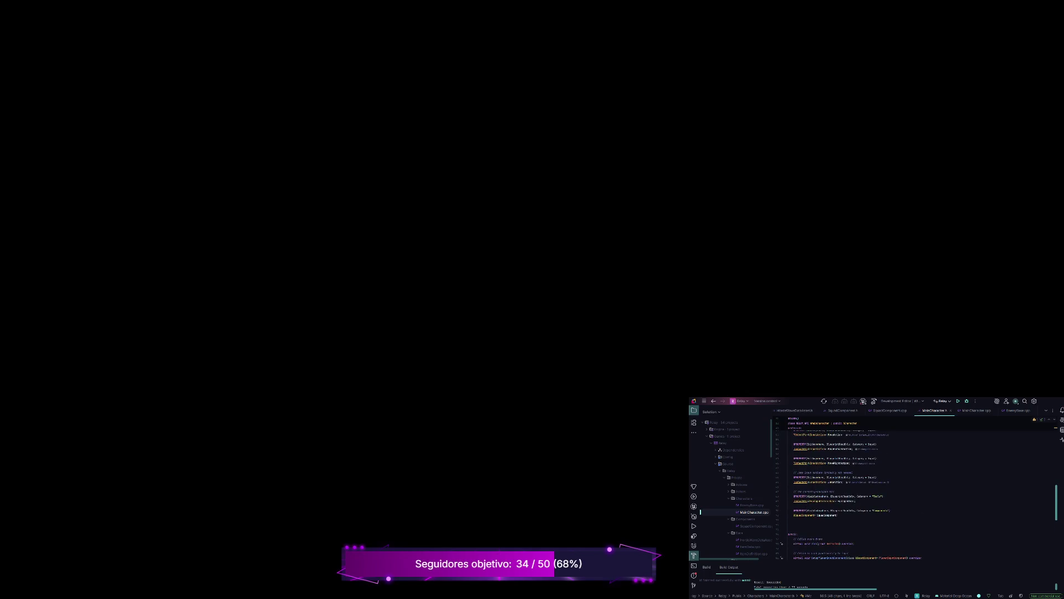
scroll(915, 493, "up", 3)
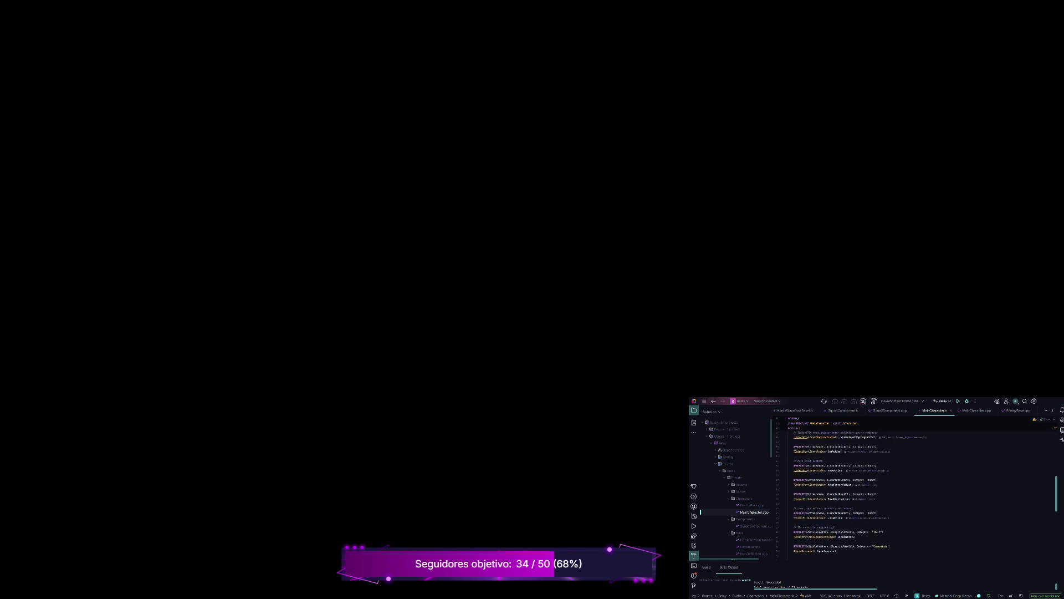
scroll(915, 494, "down", 6)
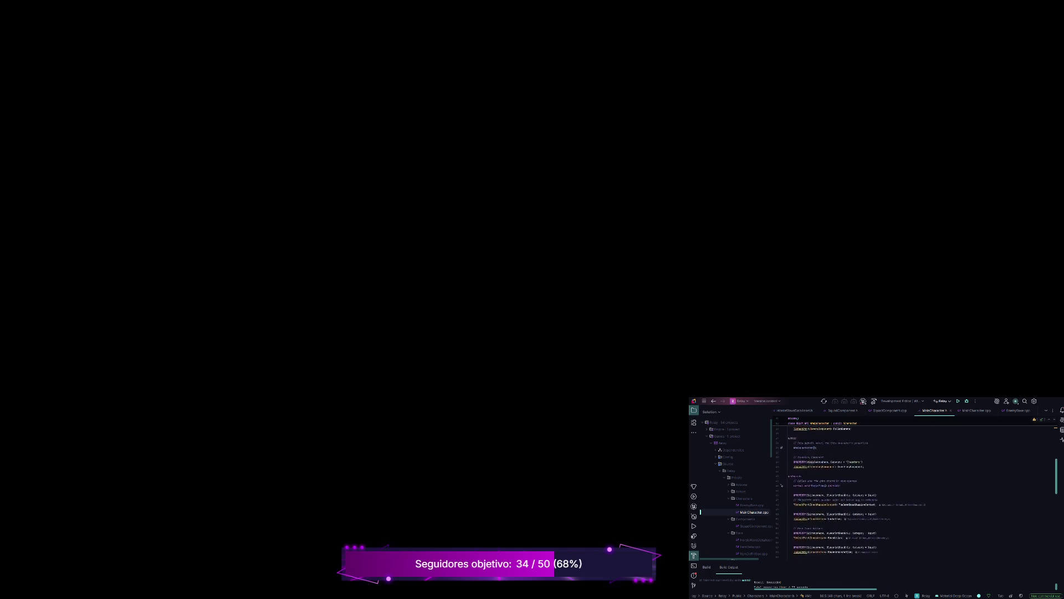
scroll(915, 493, "down", 2)
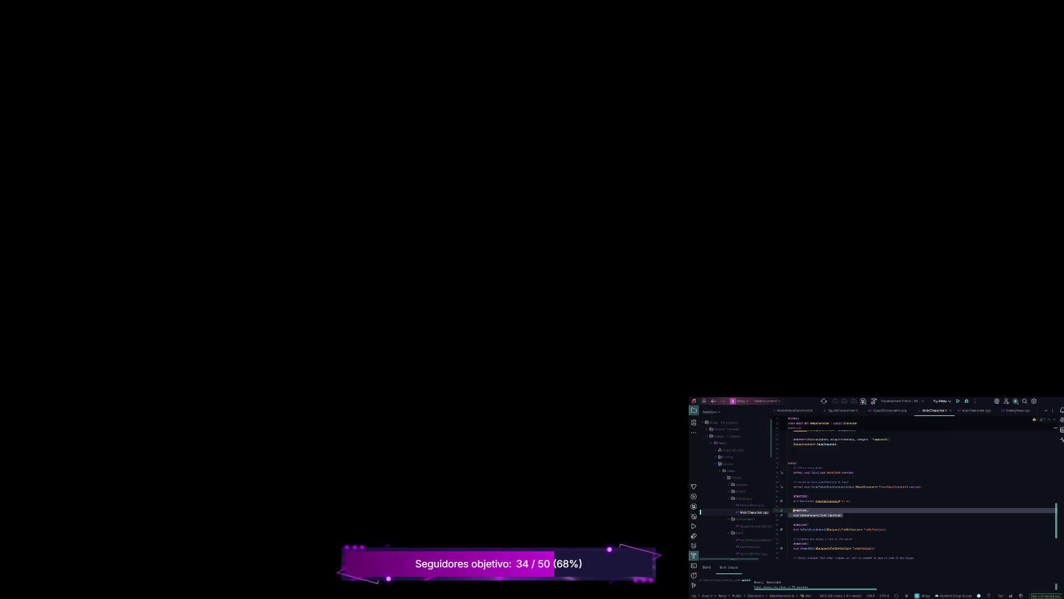
key("Delete")
key("BackSpace")
key("BackSpace")
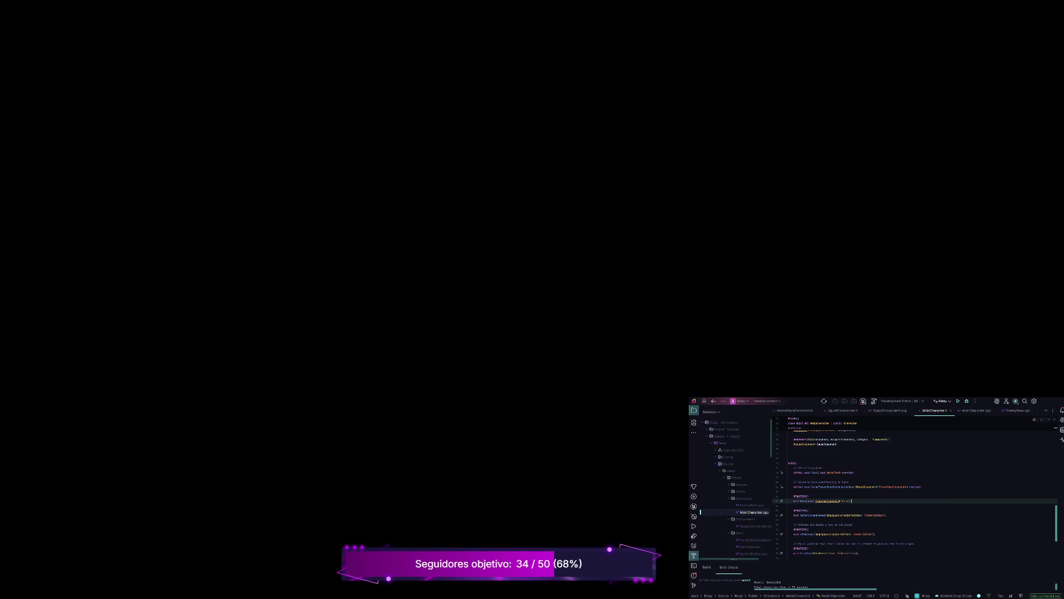
Declare void MoveForward(const FInputActionValue& Value) below the CauseComponent line.
left_click(839, 444)
key("Return")
key("Return")
type("void F")
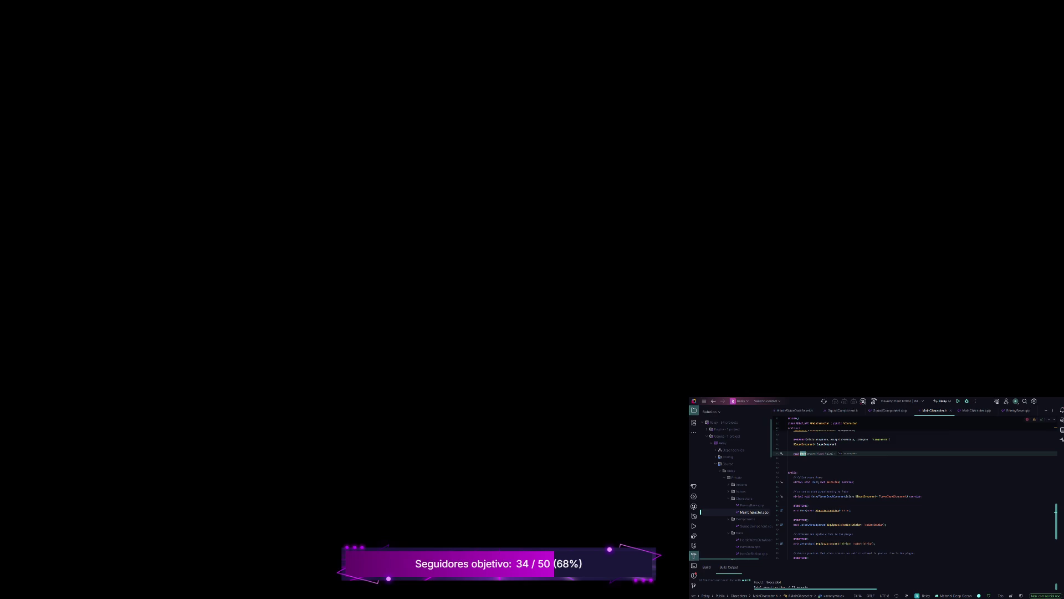
type("Forward")
key("Tab")
key("ctrl+z")
type("const")
type("In")
type("N")
key("Return")
type("&")
key("ctrl+b")
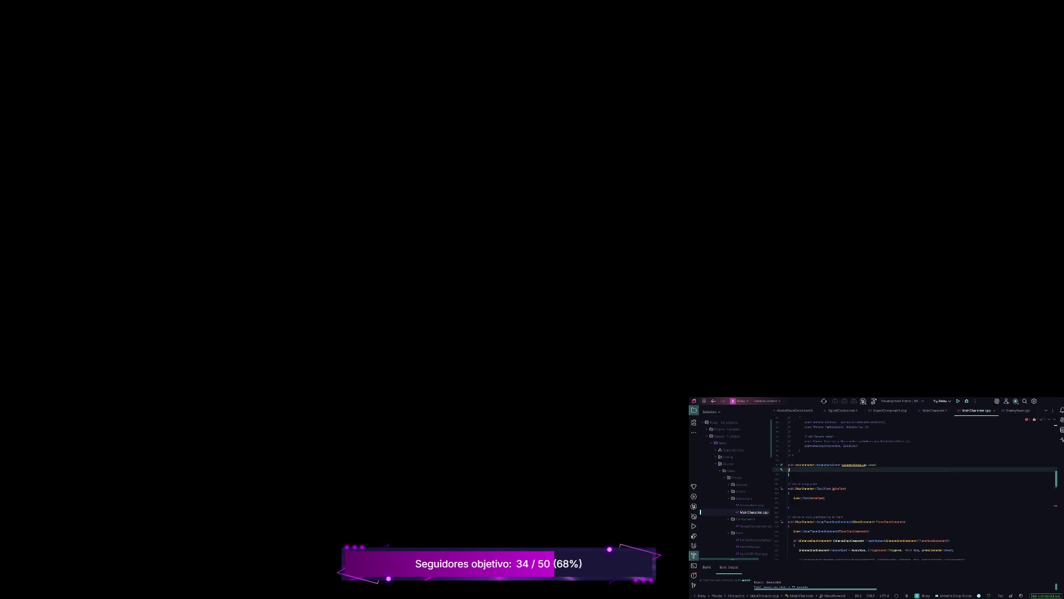
Start the MoveForward body with a Controller check using code completion.
key("Return")
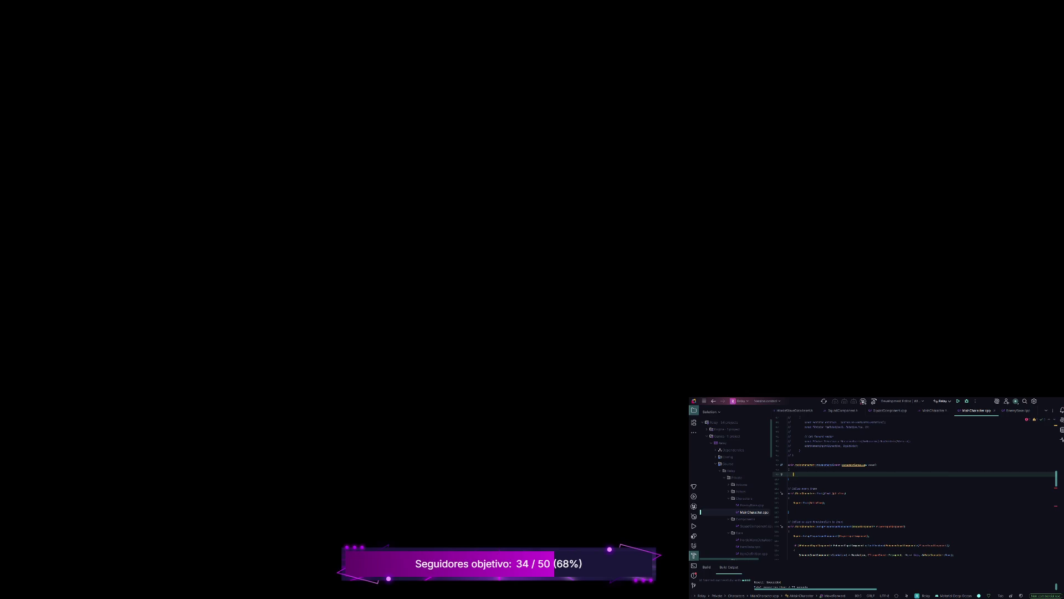
scroll(915, 487, "up", 3)
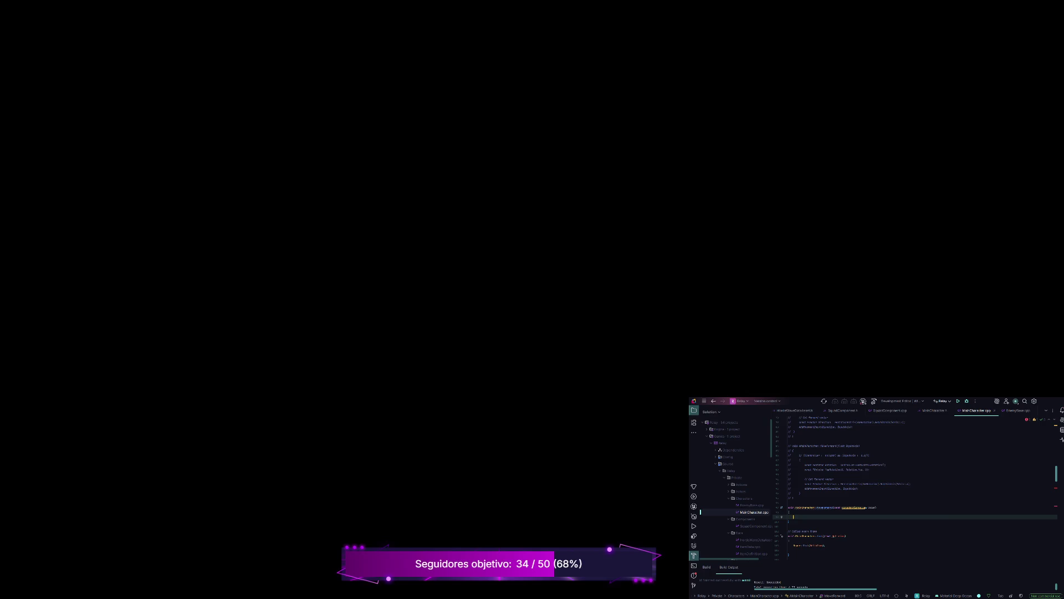
type("Controll")
key("Tab")
key("Tab")
type("FVe")
key("BackSpace")
key("BackSpace")
key("BackSpace")
Add a line reading the input axis value above the Controller check, plus a Direction variable.
key("ctrl+alt+Return")
key("Return")
type("ed")
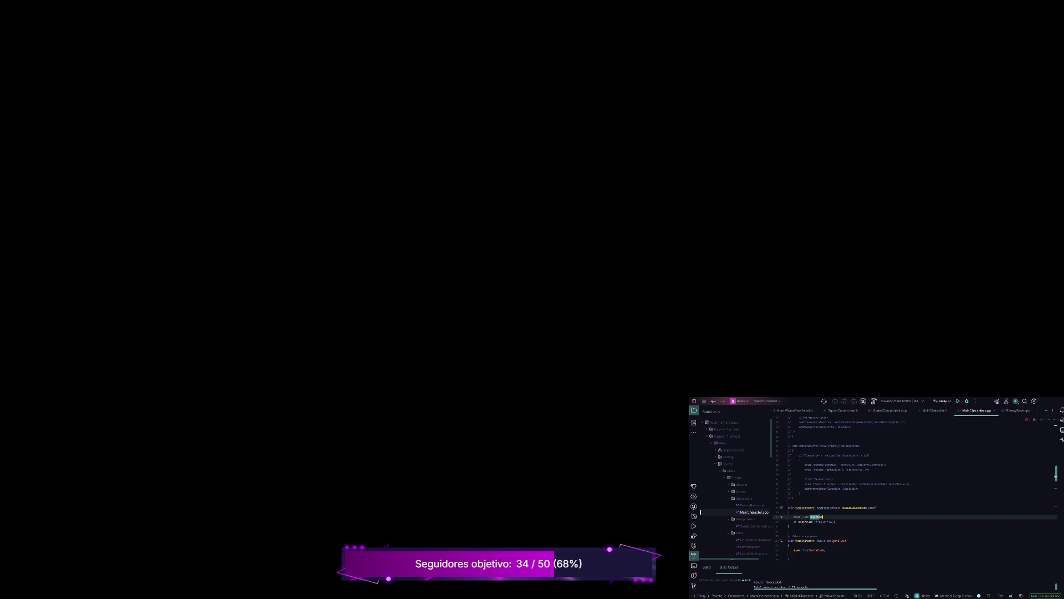
key("Return")
type(";")
type("<oat")
key("Escape")
left_click(835, 522)
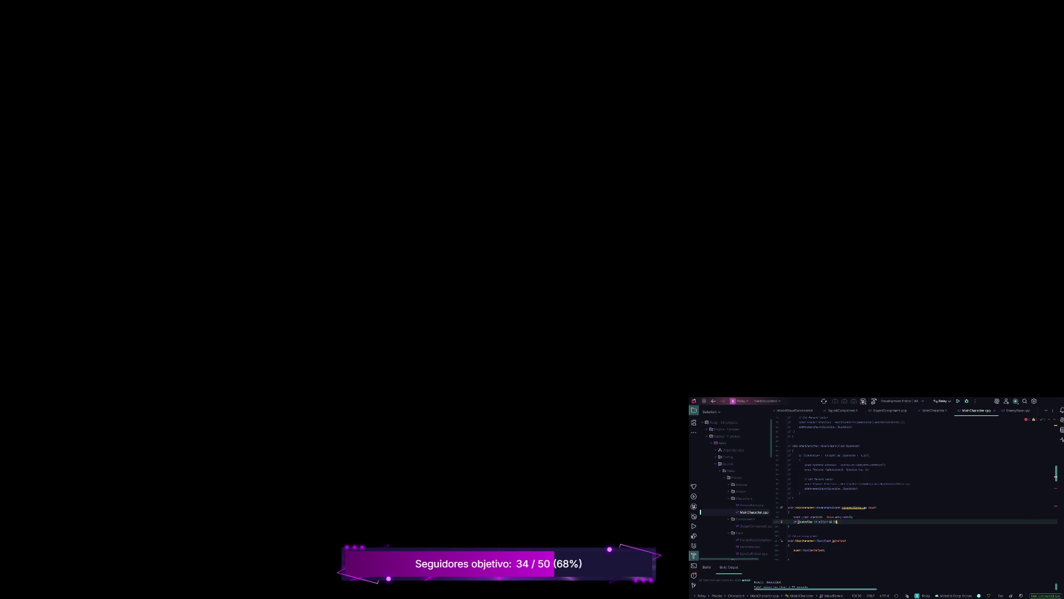
type("rection")
left_click_drag(800, 493, 789, 455)
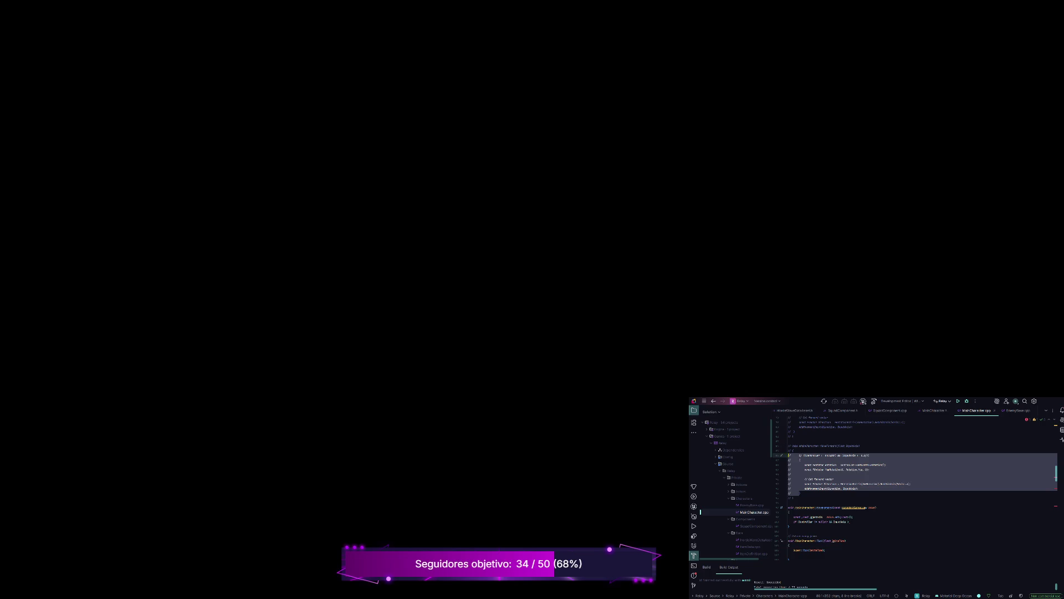
Paste the commented movement code into MoveForward and uncomment it with Ctrl+/.
left_click(794, 521)
key("ctrl+v")
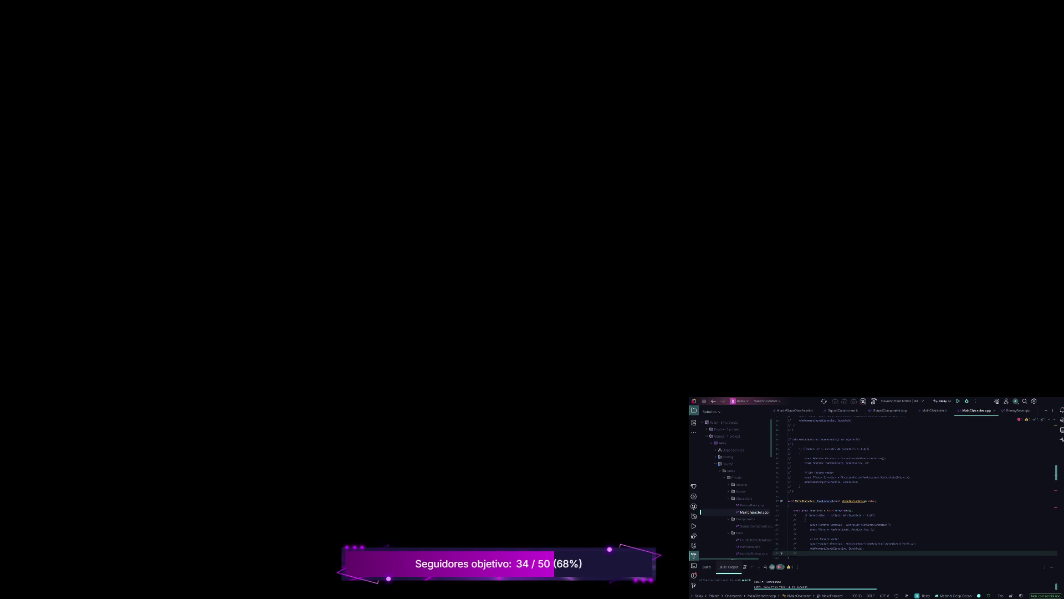
key("shift+Up")
key("shift+Up")
key("shift+Up")
key("ctrl+slash")
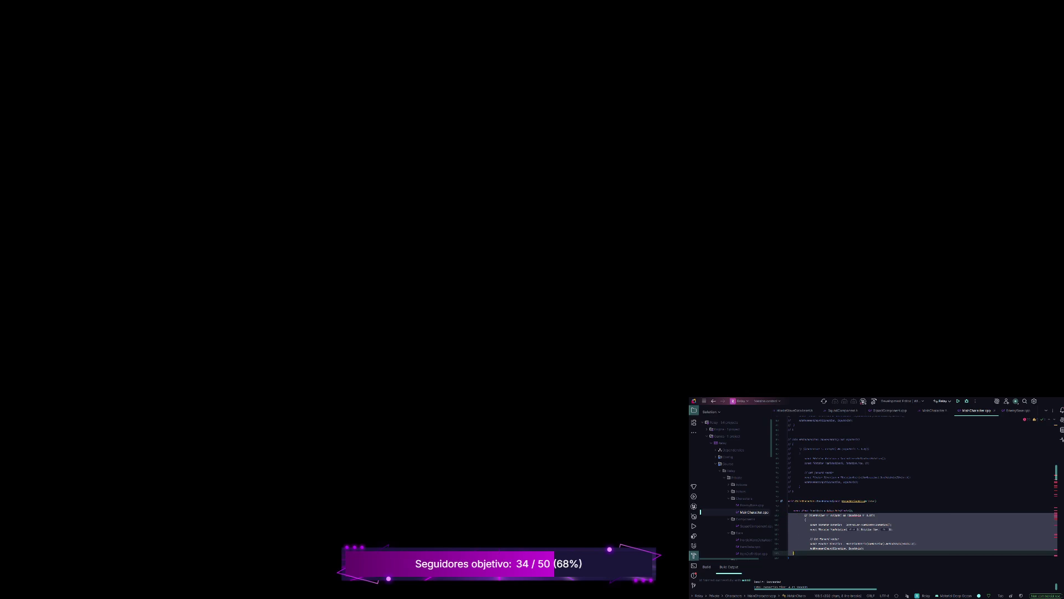
left_click(790, 505)
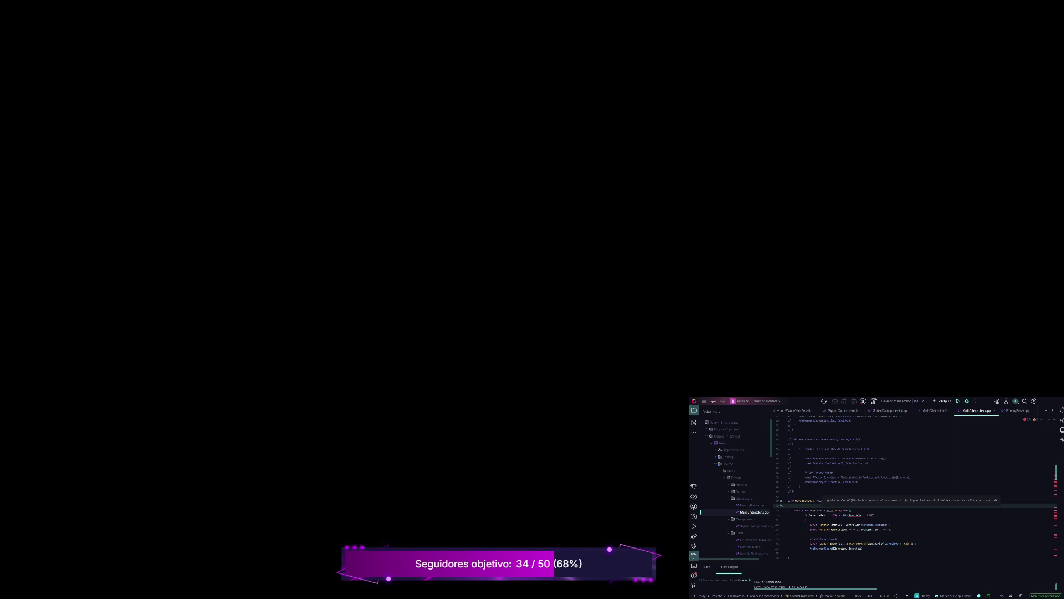
left_click(831, 510)
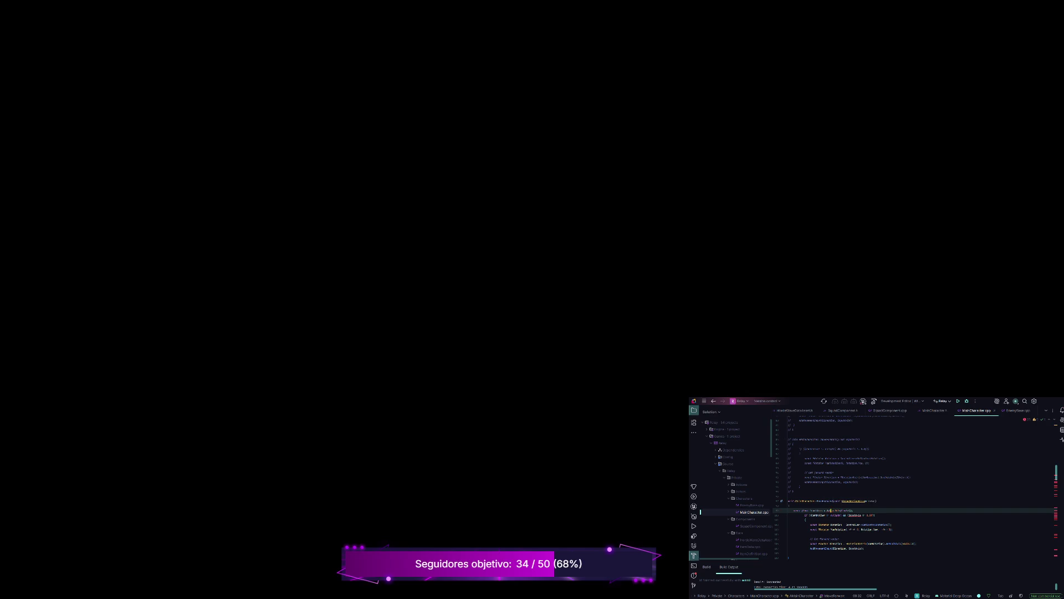
Fix the pasted code's indentation and close the Controller check with a brace.
left_click(855, 515)
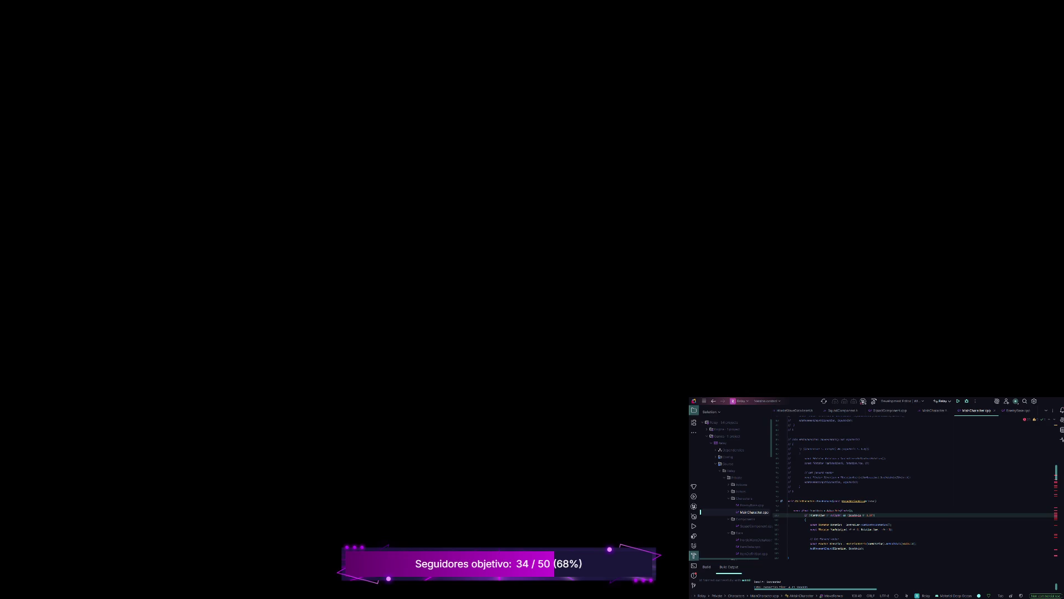
key("Down")
double_click(817, 510)
key("ctrl+v")
key("Escape")
key("Down")
key("BackSpace")
key("Down")
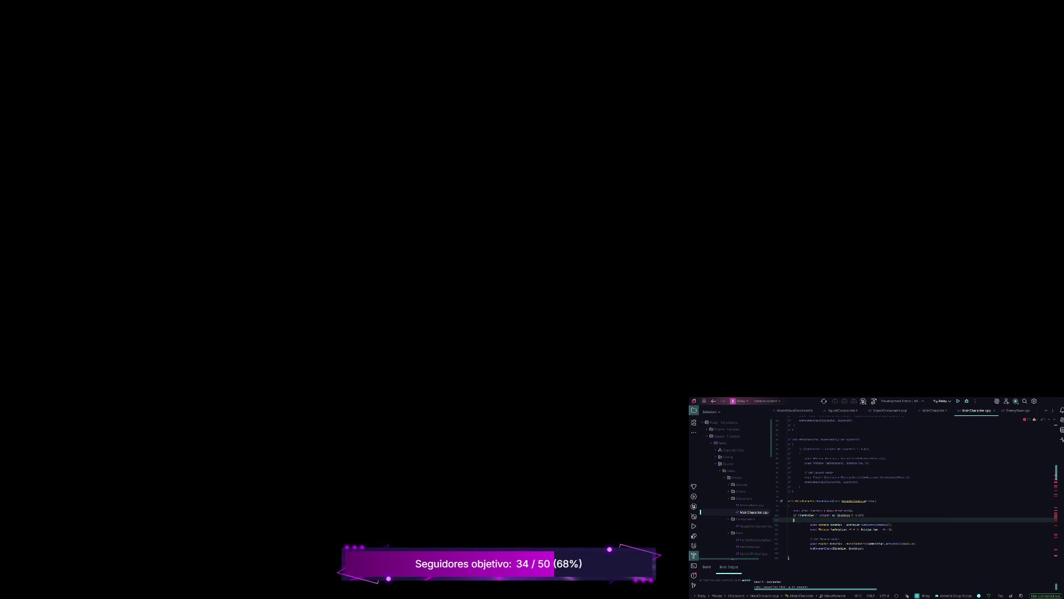
key("Down")
key("Down")
key("Down")
key("Down")
key("Down")
key("End")
key("Return")
type("}")
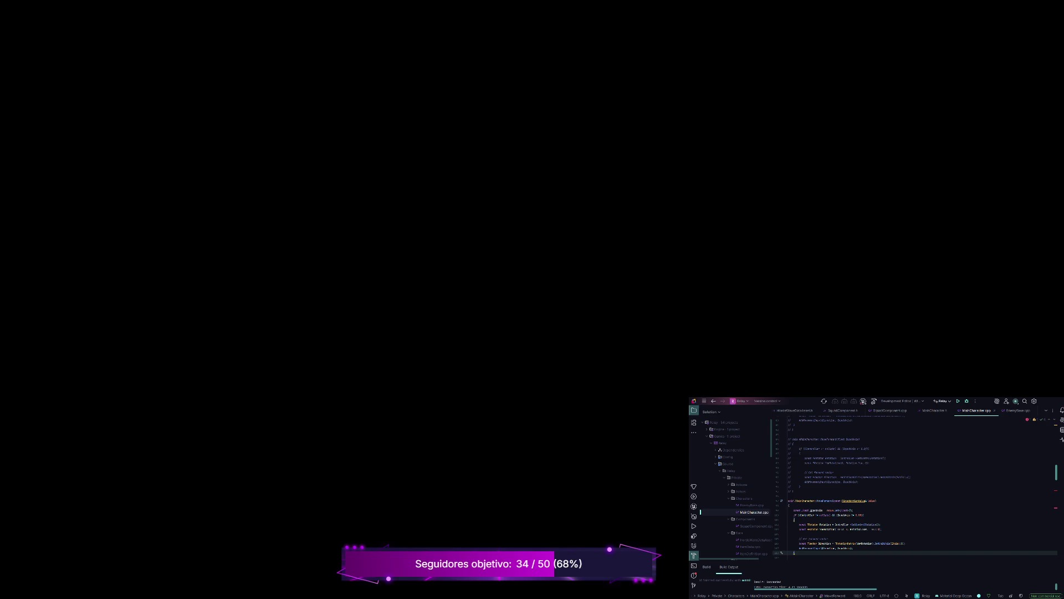
key("Return")
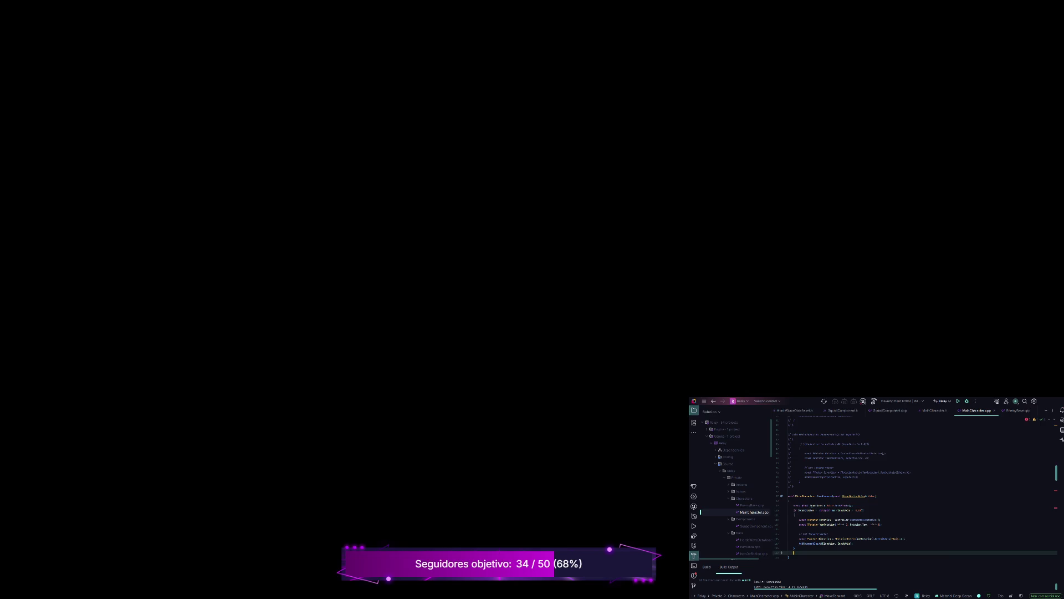
key("BackSpace")
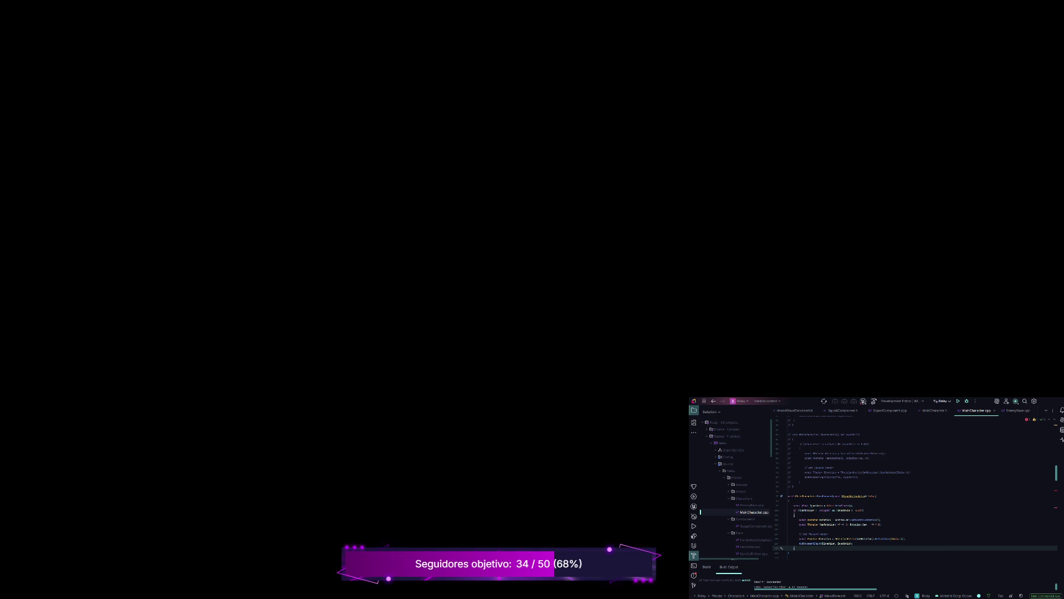
Check the MoveForward binding name, then select and delete the CallbackForward function.
scroll(915, 488, "up", 10)
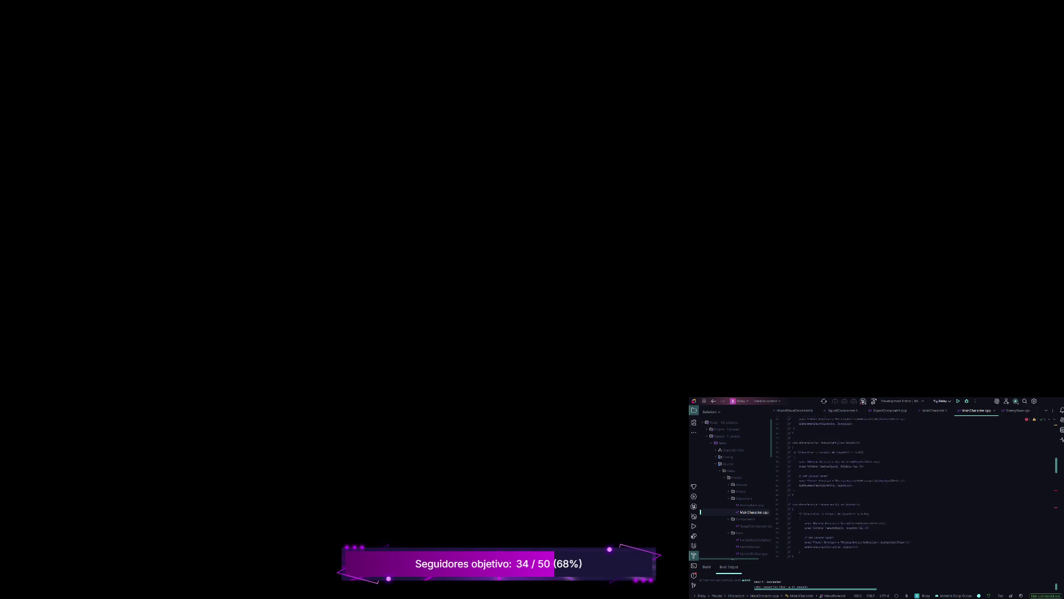
scroll(915, 488, "up", 3)
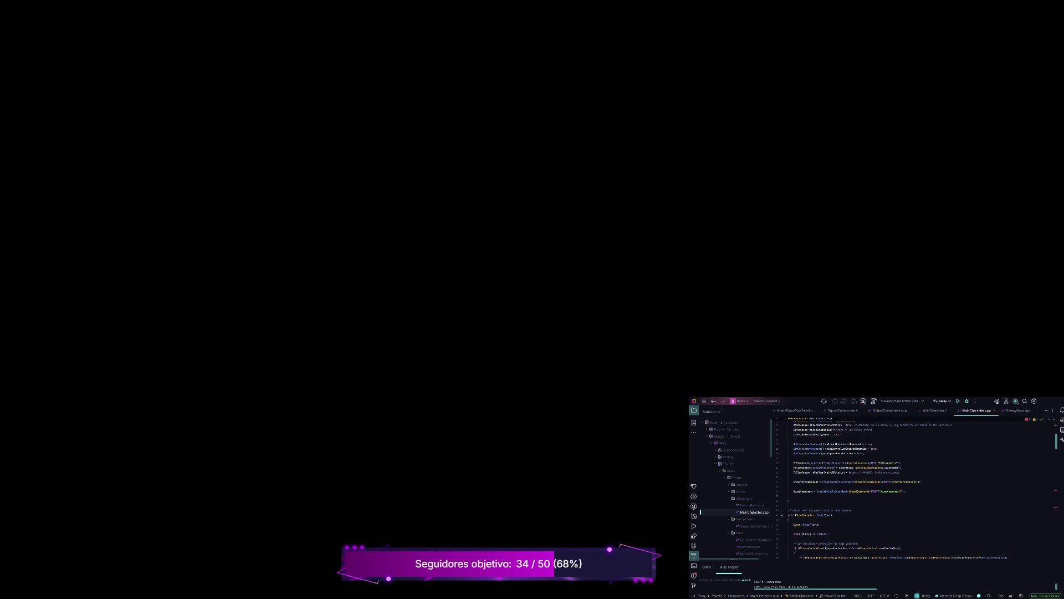
scroll(915, 488, "down", 10)
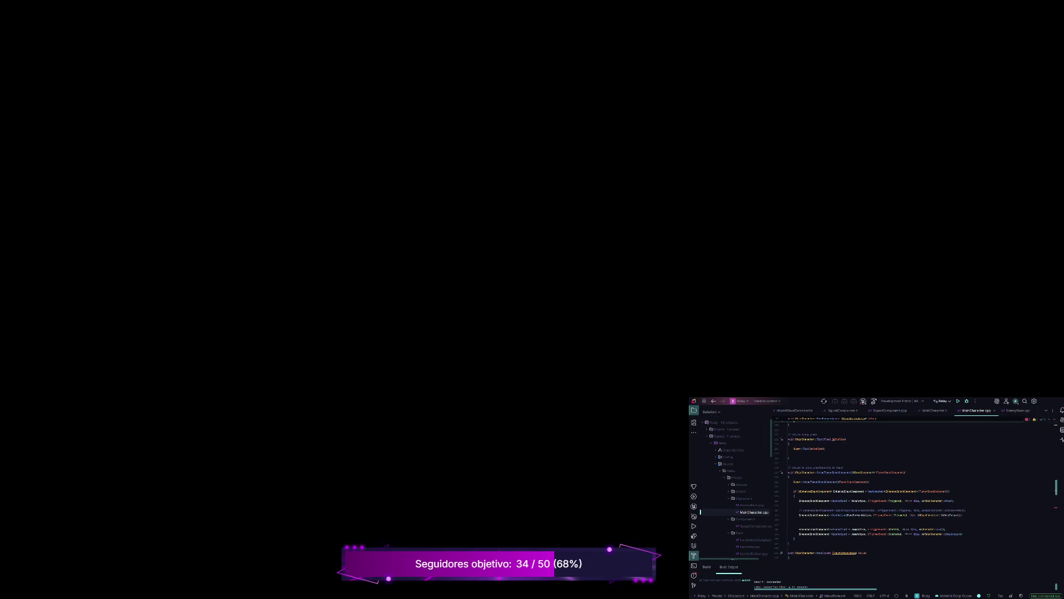
scroll(898, 488, "down", 3)
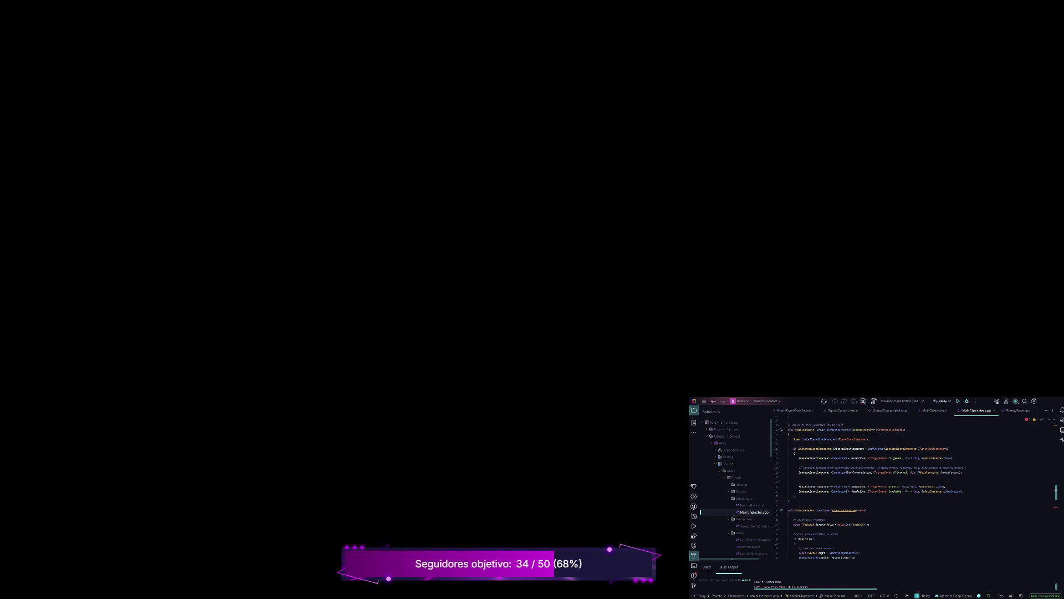
left_click(944, 472)
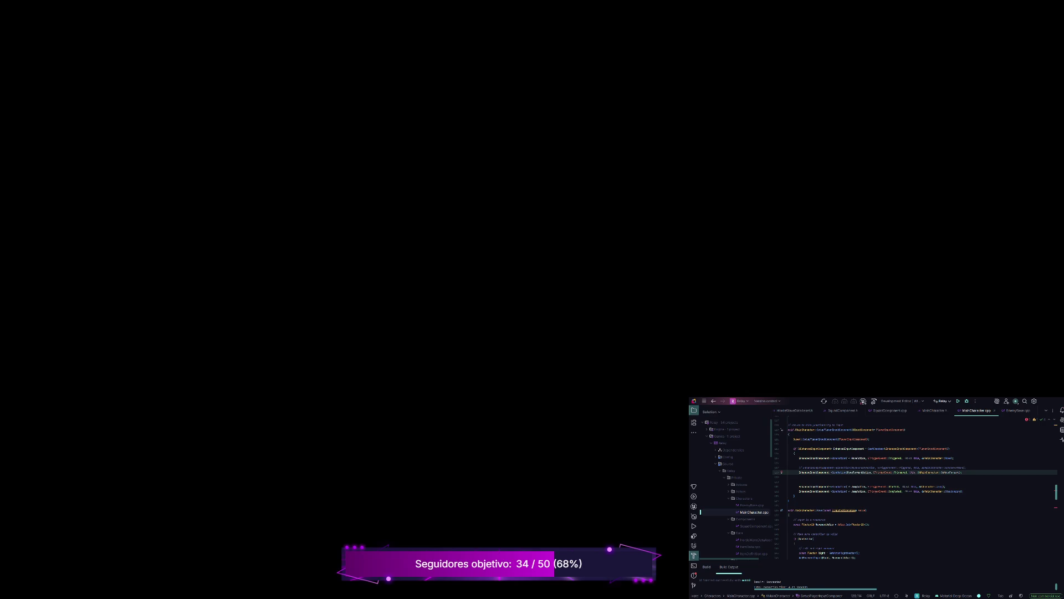
double_click(963, 473)
scroll(914, 488, "down", 8)
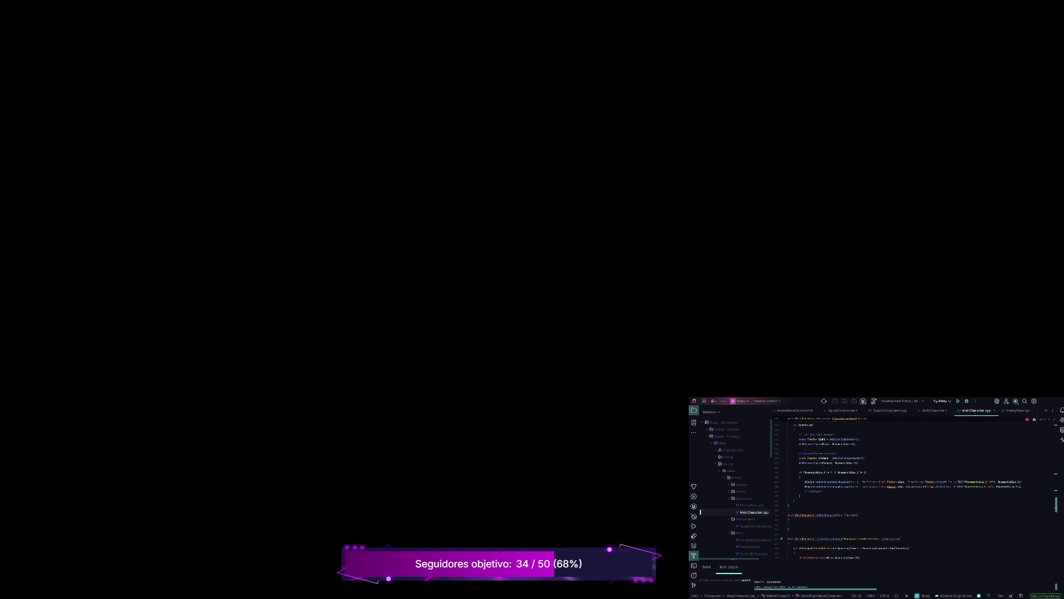
left_click_drag(793, 532, 788, 514)
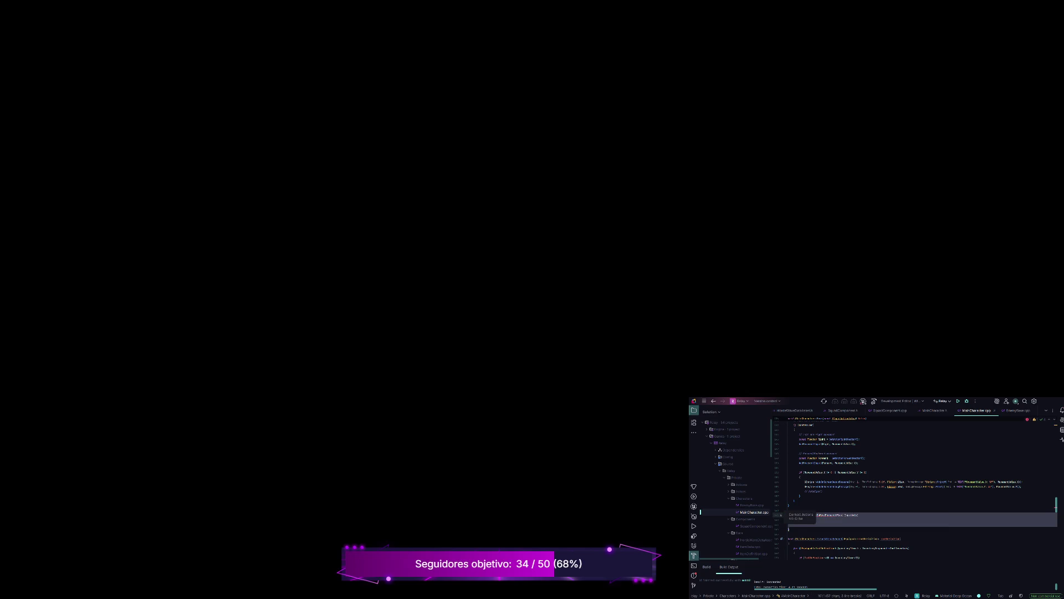
key("BackSpace")
key("BackSpace")
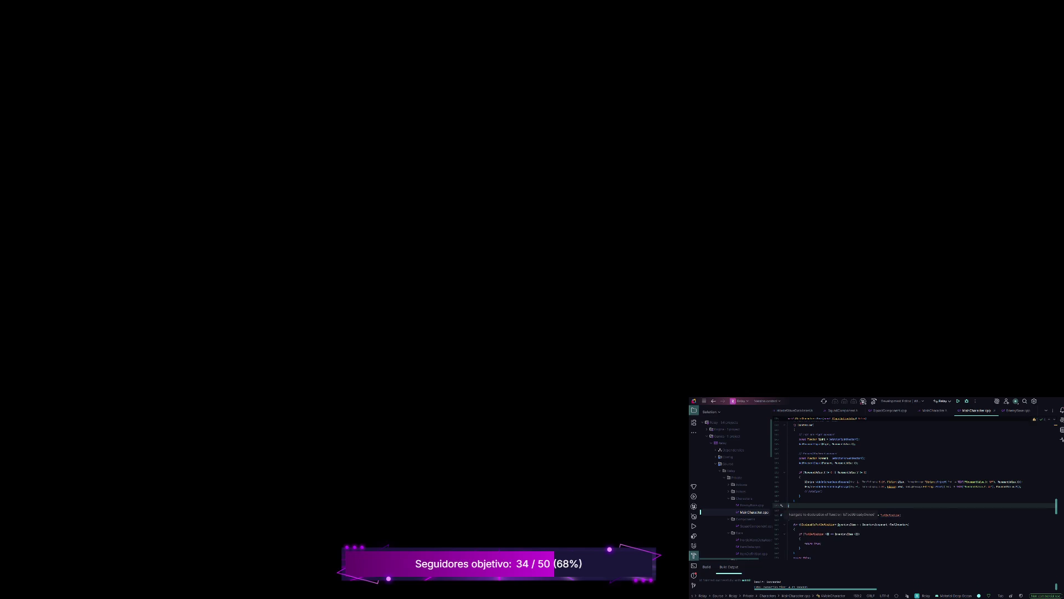
Scroll through MainCharacter.cpp and select the leftover commented-out code block.
scroll(915, 488, "down", 4)
scroll(915, 488, "down", 10)
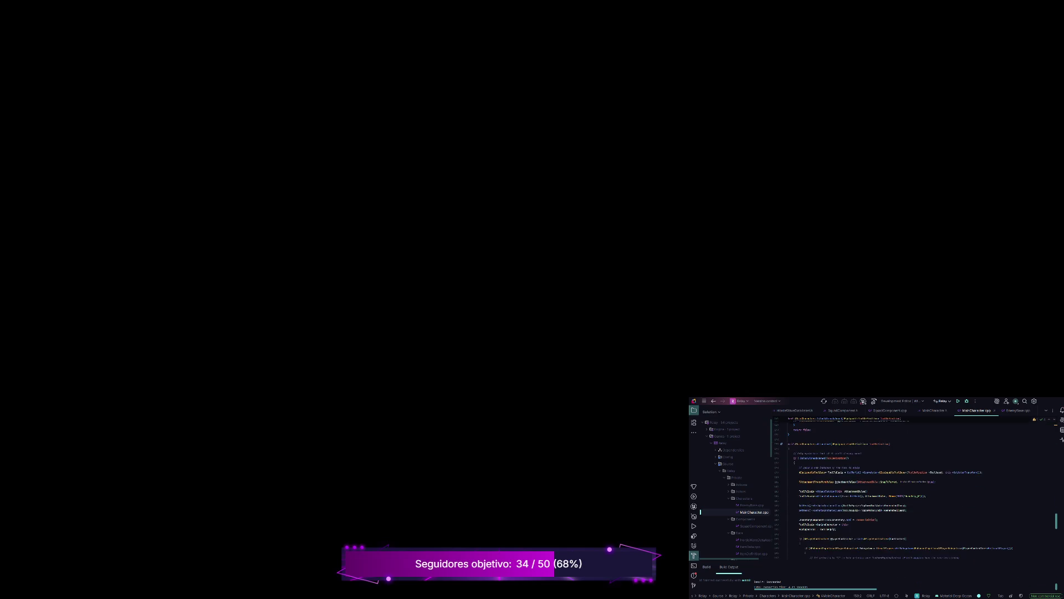
scroll(915, 488, "up", 5)
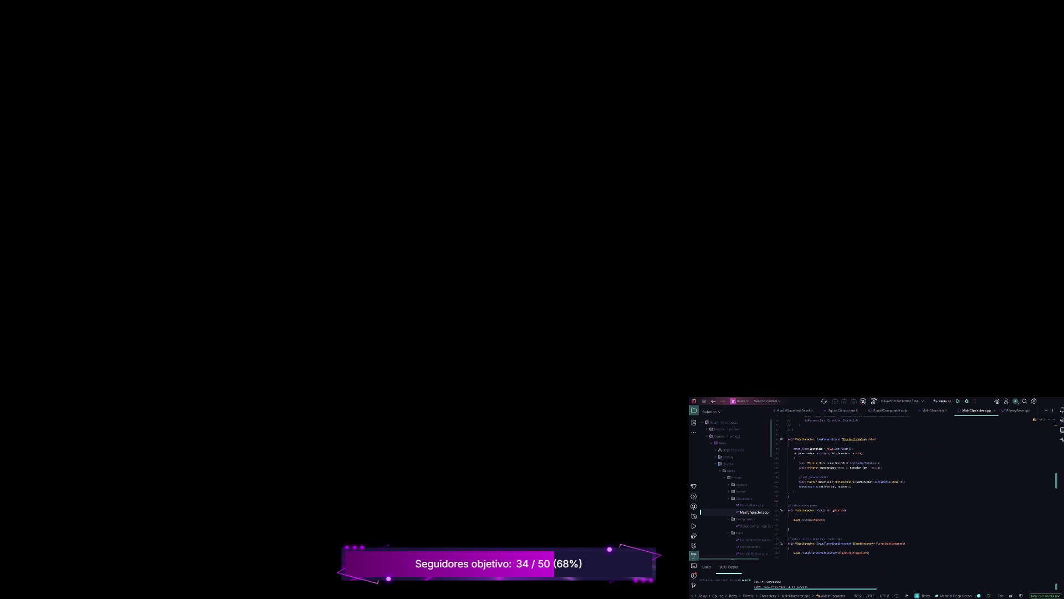
scroll(915, 488, "up", 1)
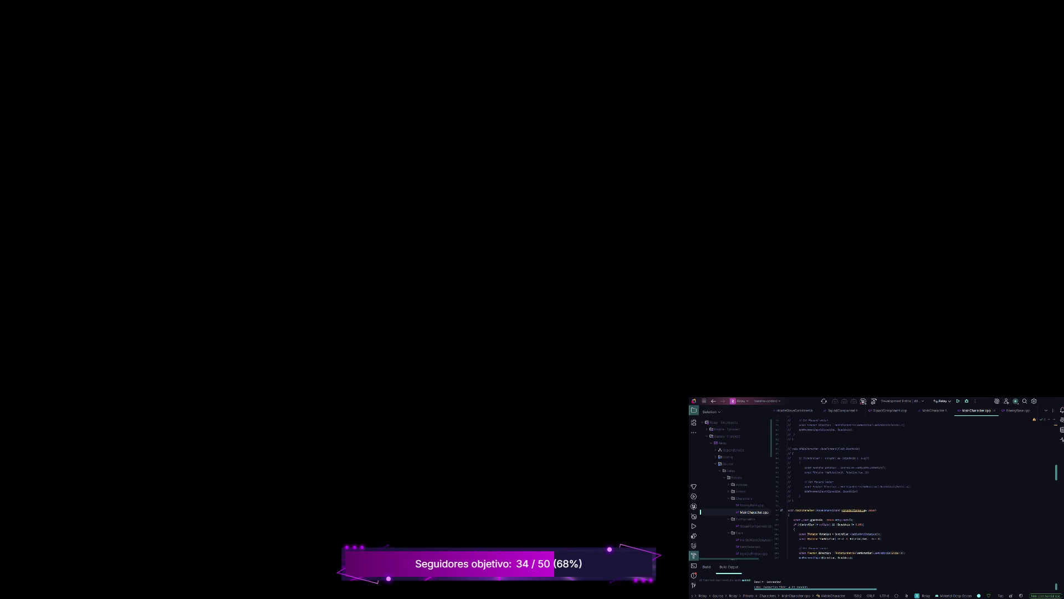
scroll(915, 488, "up", 2)
scroll(915, 488, "up", 3)
scroll(915, 487, "up", 3)
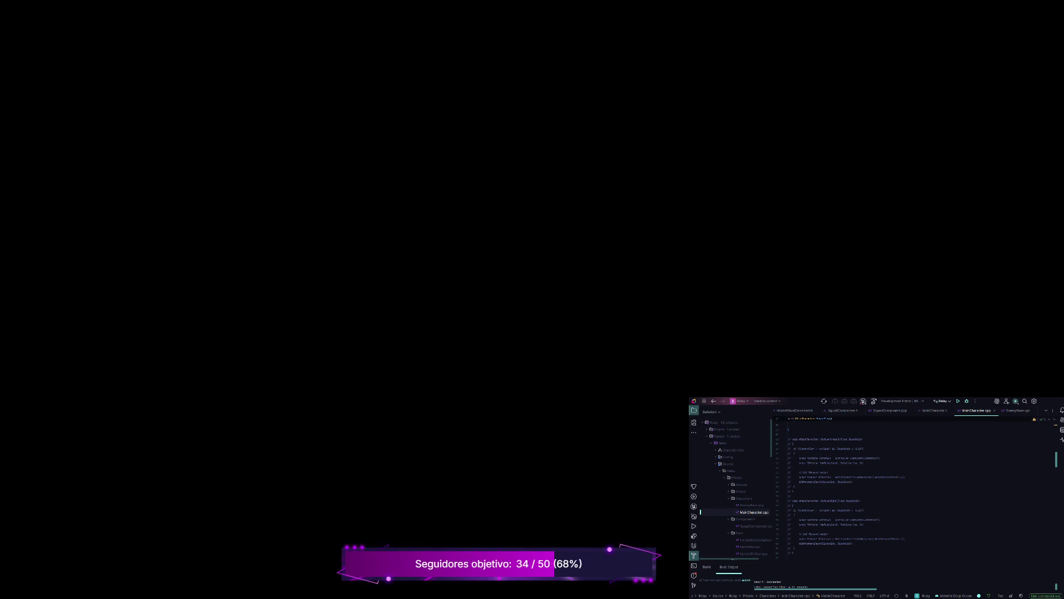
scroll(915, 488, "down", 5)
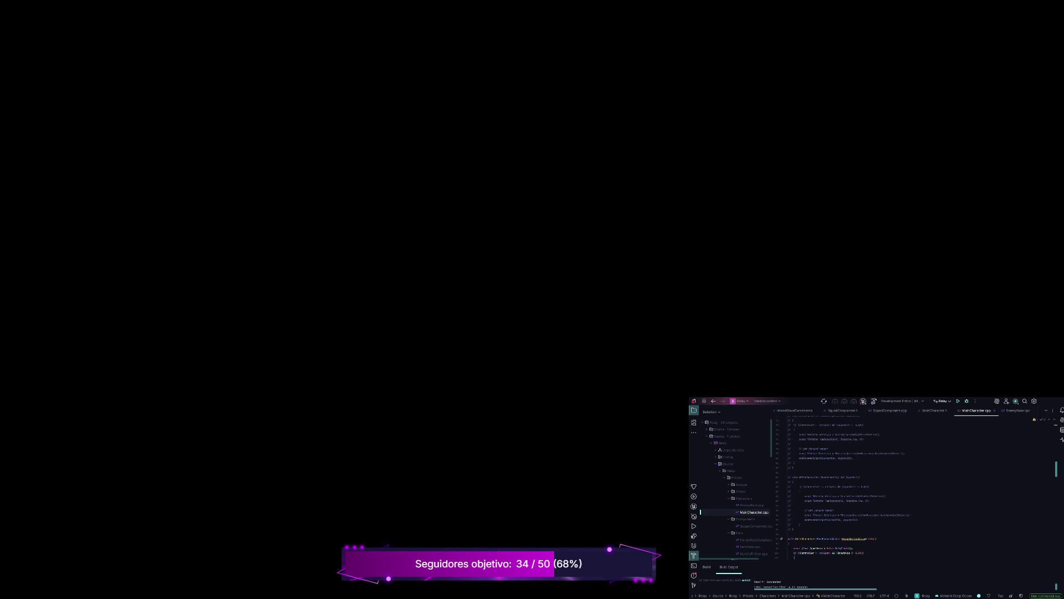
left_click_drag(794, 529, 788, 477)
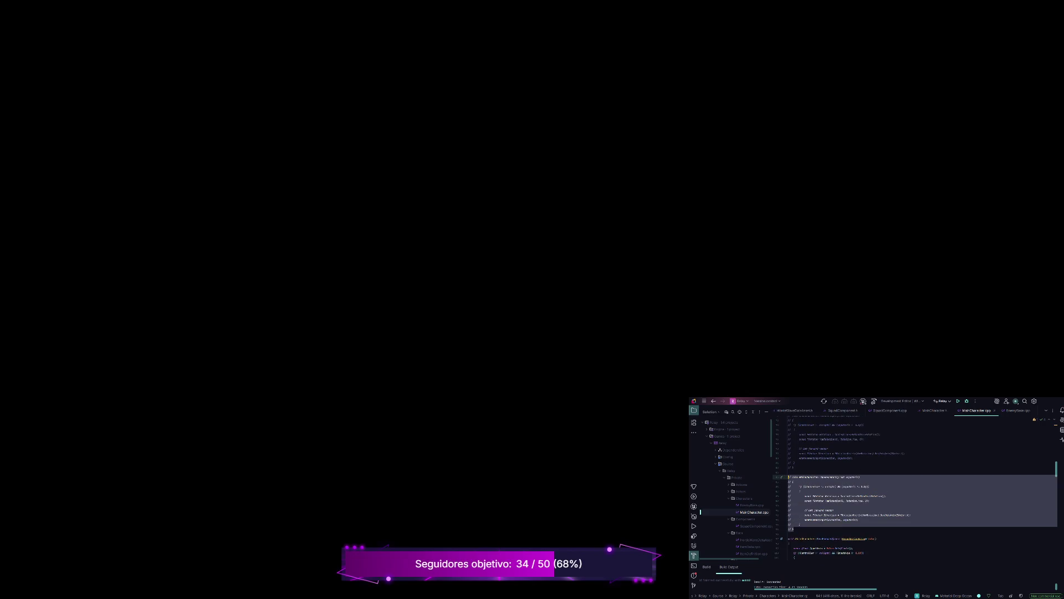
Delete the commented block and add a MoveRight declaration copied from MoveForward in MainCharacter.h.
key("BackSpace")
key("BackSpace")
key("BackSpace")
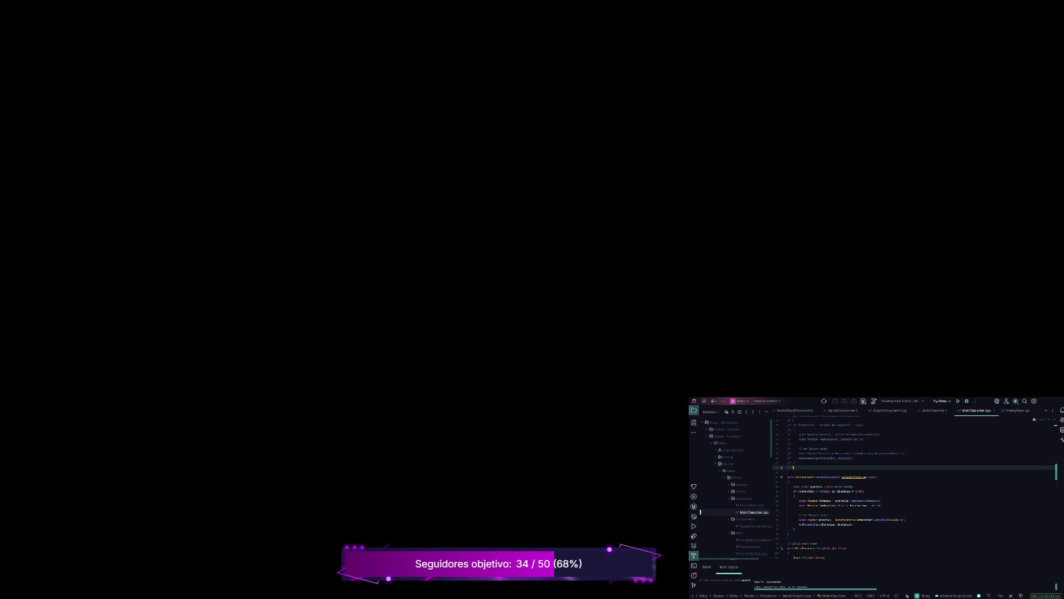
left_click(933, 410)
left_click(799, 515)
left_click_drag(862, 496, 793, 496)
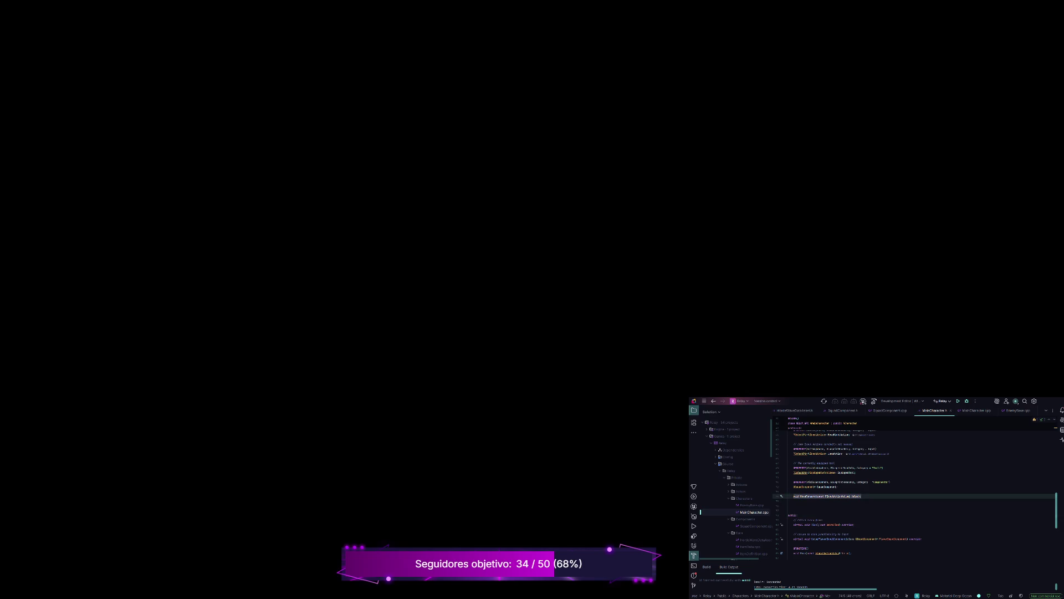
key("End")
key("Return")
key("ctrl+v")
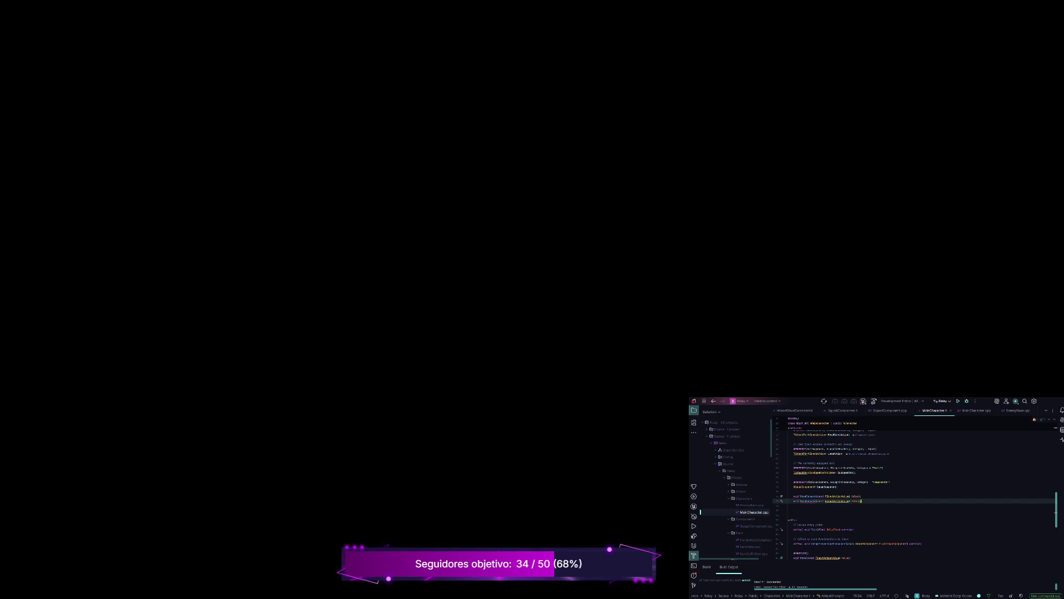
double_click(809, 501)
type("MoveRight")
type("ight")
Duplicate and uncomment the commented function in MainCharacter.cpp, swapping DeltaTime for the FInputActionValue parameter.
key("ctrl+Tab")
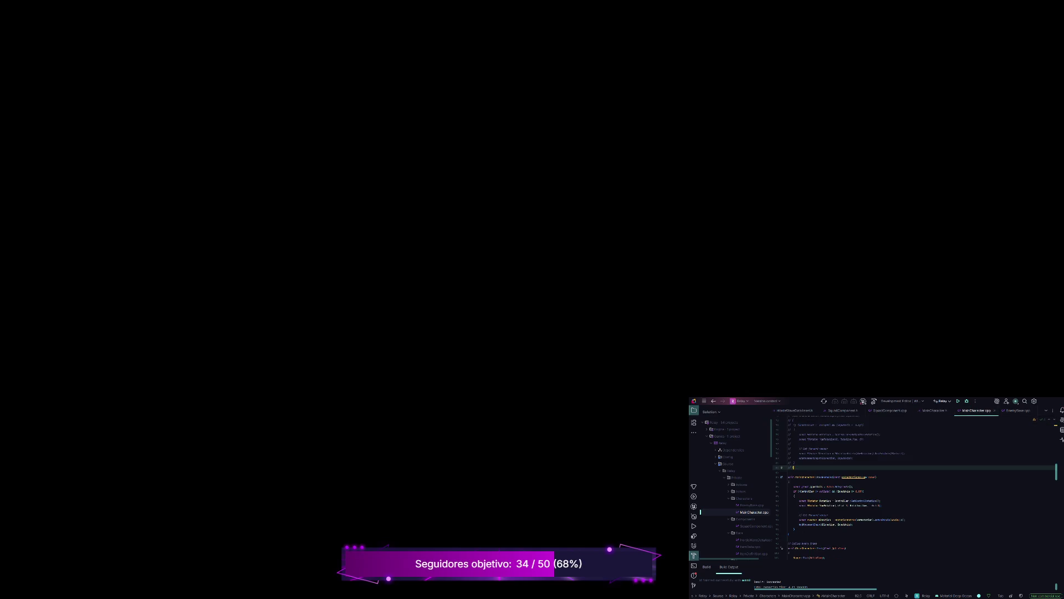
scroll(914, 488, "up", 3)
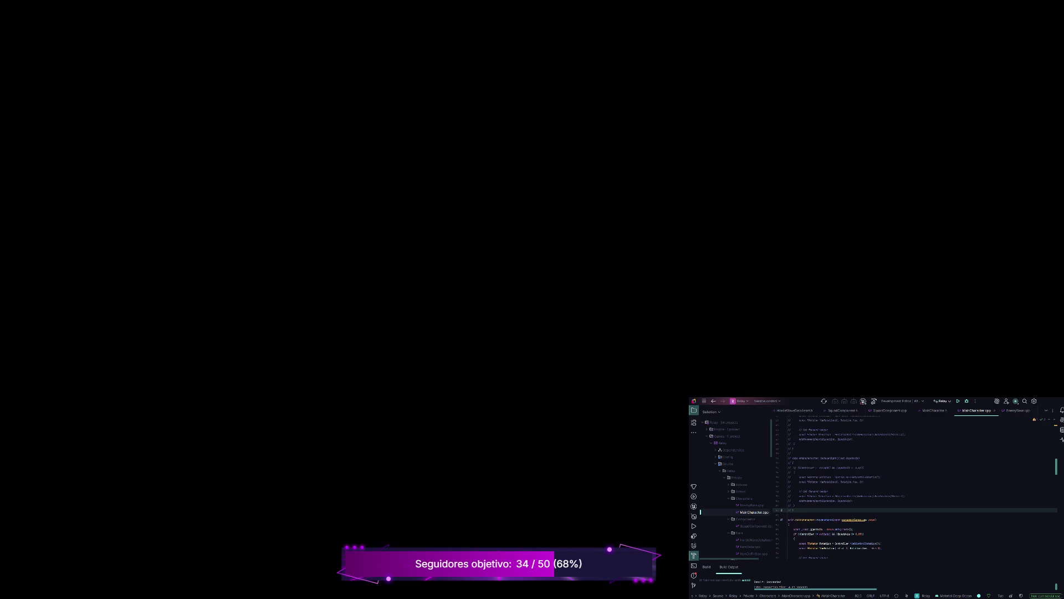
key("shift+Up")
key("shift+Up")
key("shift+Up")
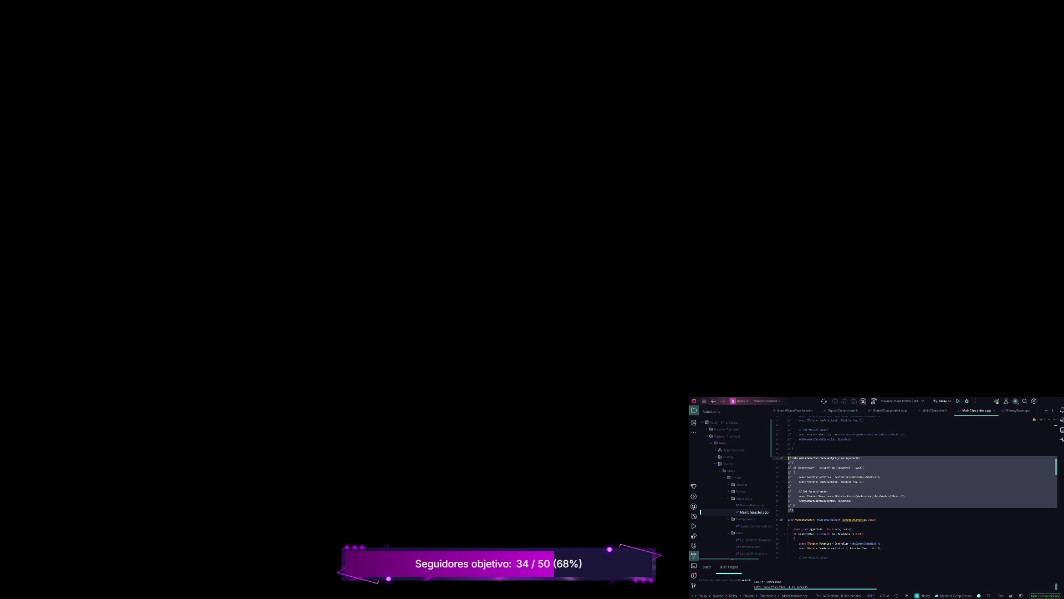
key("ctrl+d")
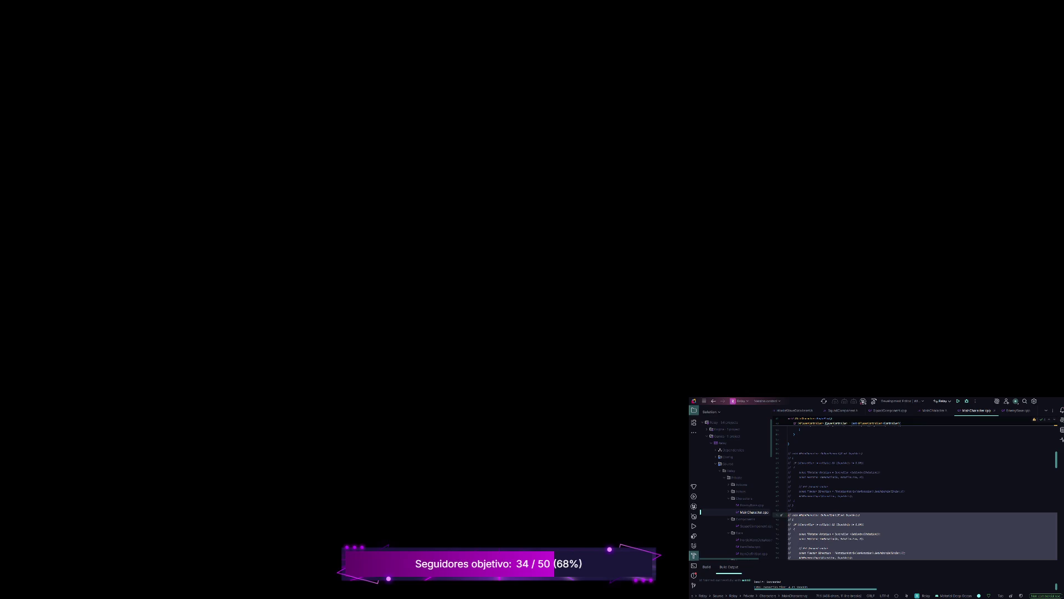
key("ctrl+slash")
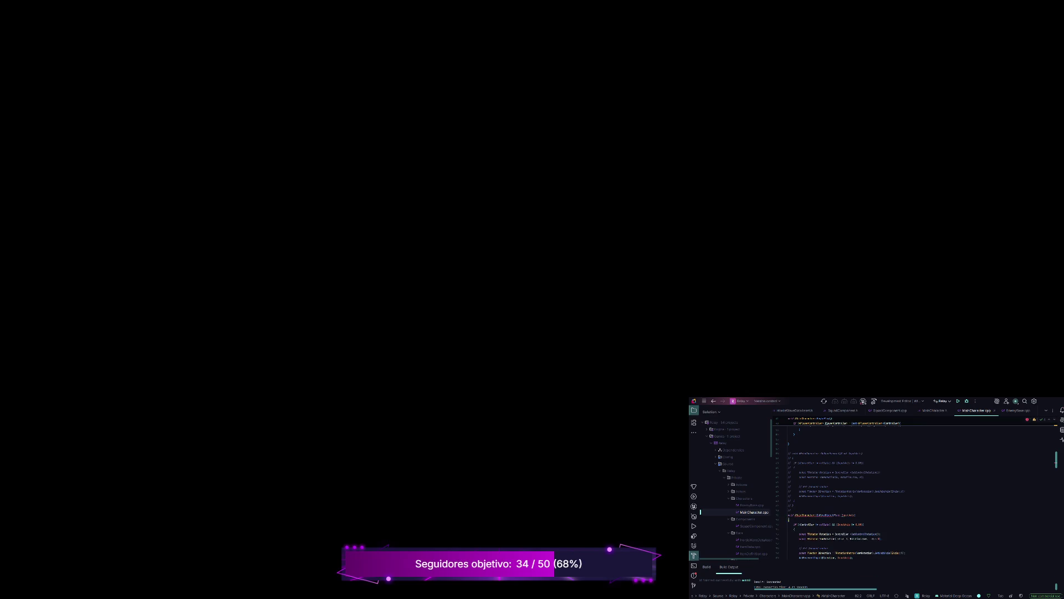
scroll(915, 488, "down", 4)
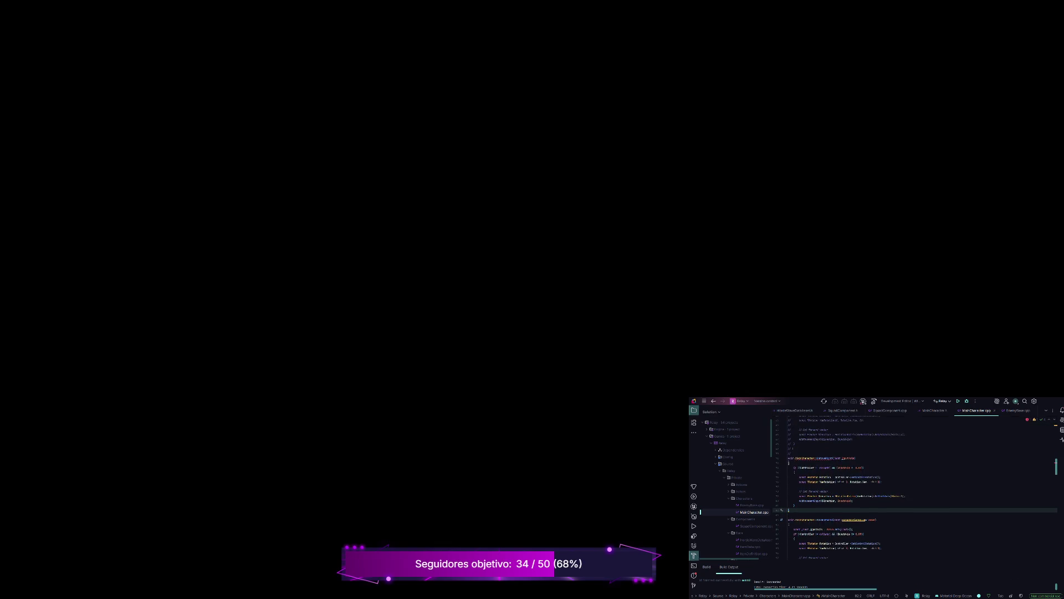
left_click_drag(876, 519, 832, 520)
key("ctrl+c")
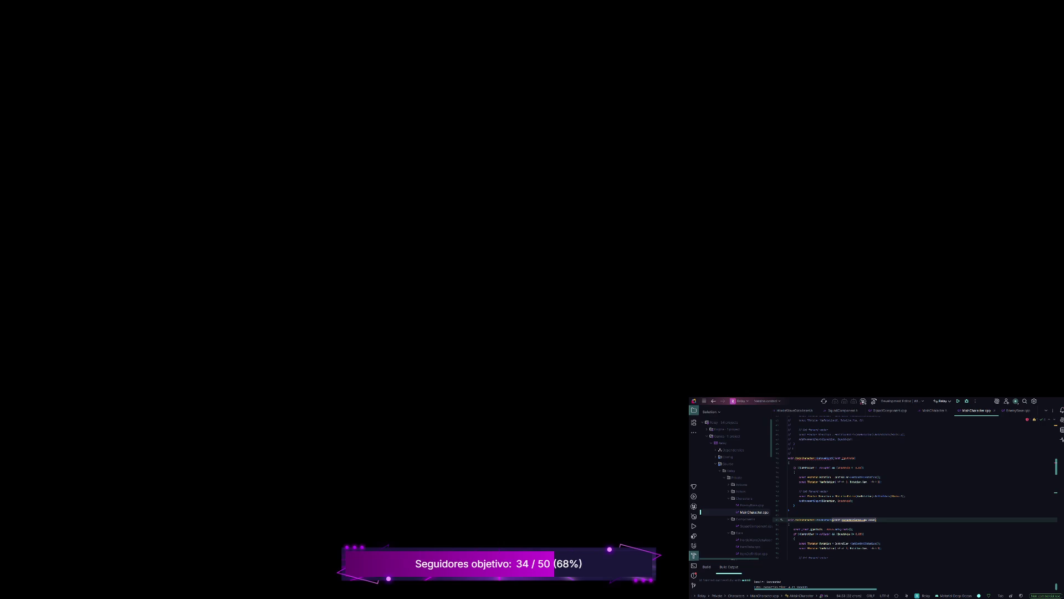
left_click_drag(855, 458, 833, 458)
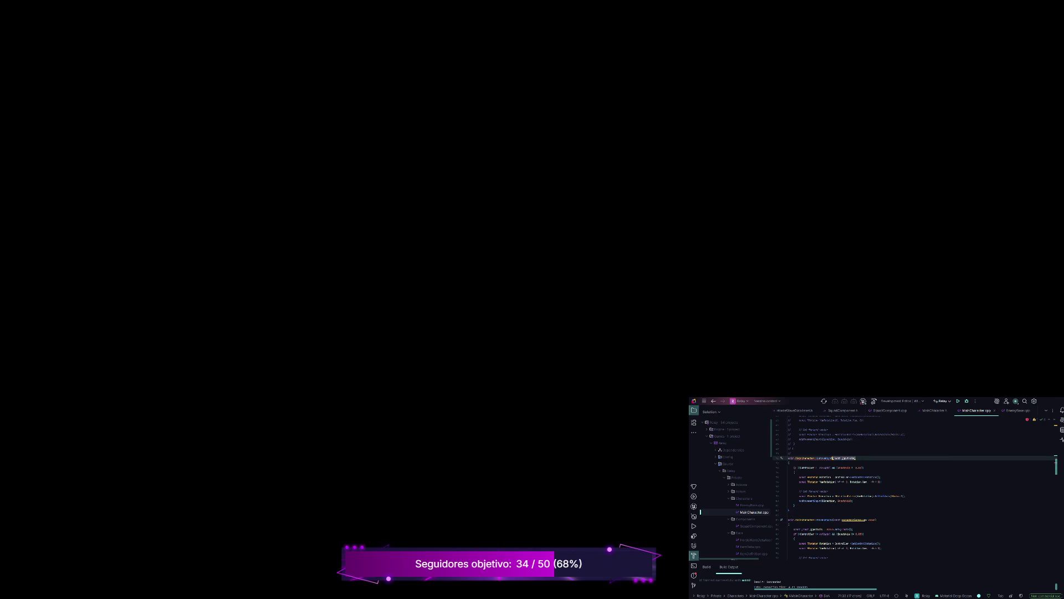
key("ctrl+v")
Rename the new function to MoveRight and move the const float statement into its body.
double_click(829, 458)
type("MoveRight")
left_click(816, 468)
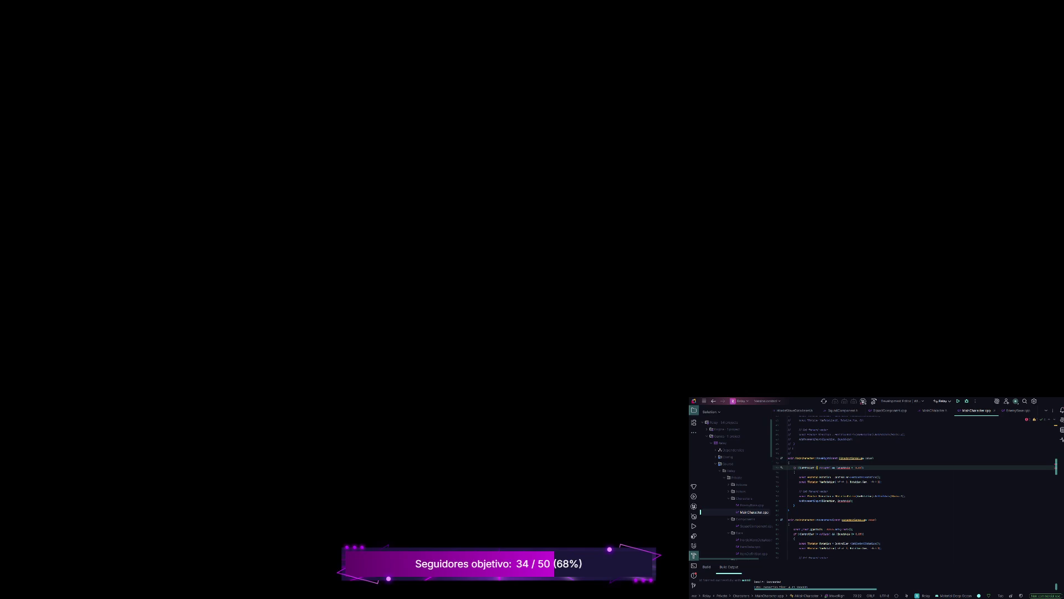
left_click_drag(853, 529, 794, 529)
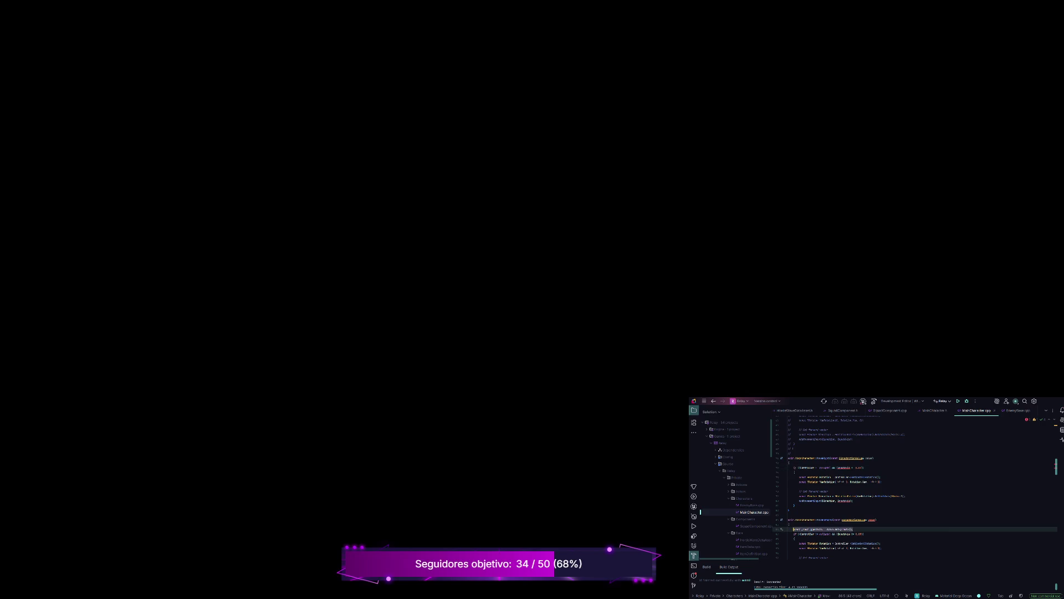
key("ctrl+x")
left_click(794, 468)
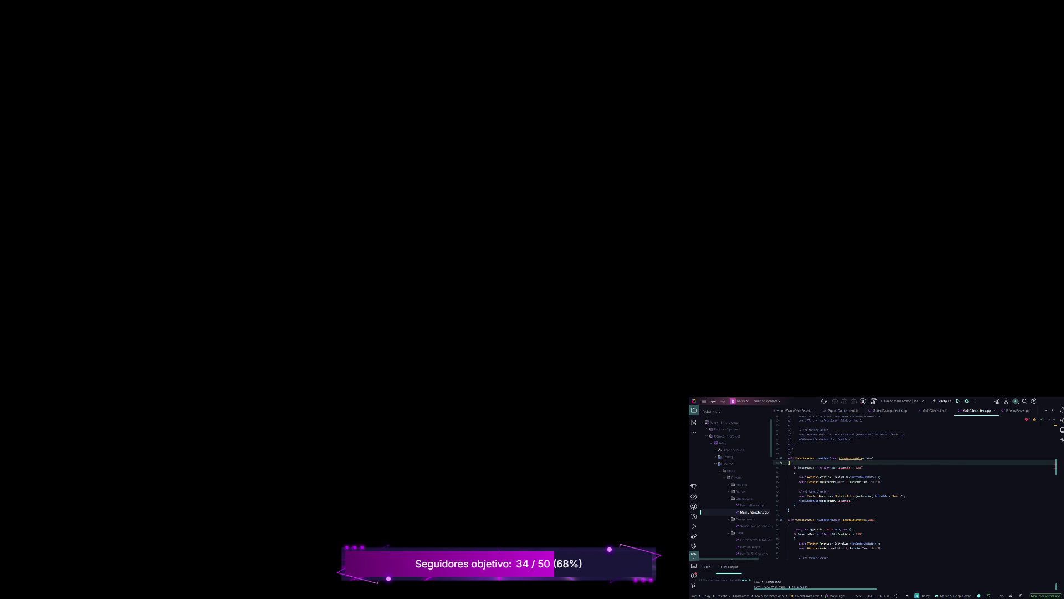
key("ctrl+v")
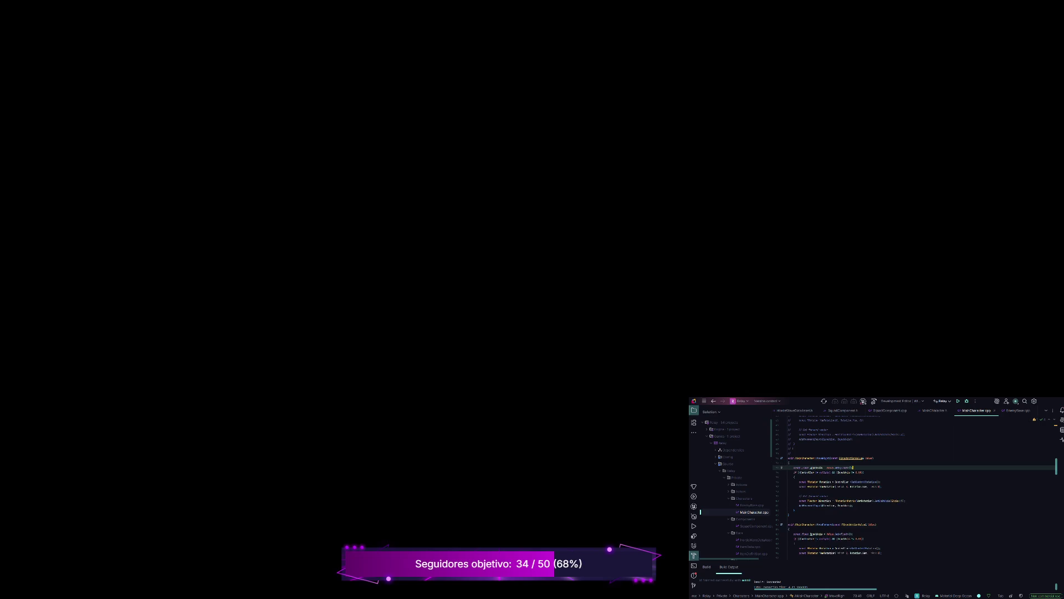
Select and delete the old commented-out MoveRight block in MainCharacter.cpp.
scroll(915, 488, "down", 6)
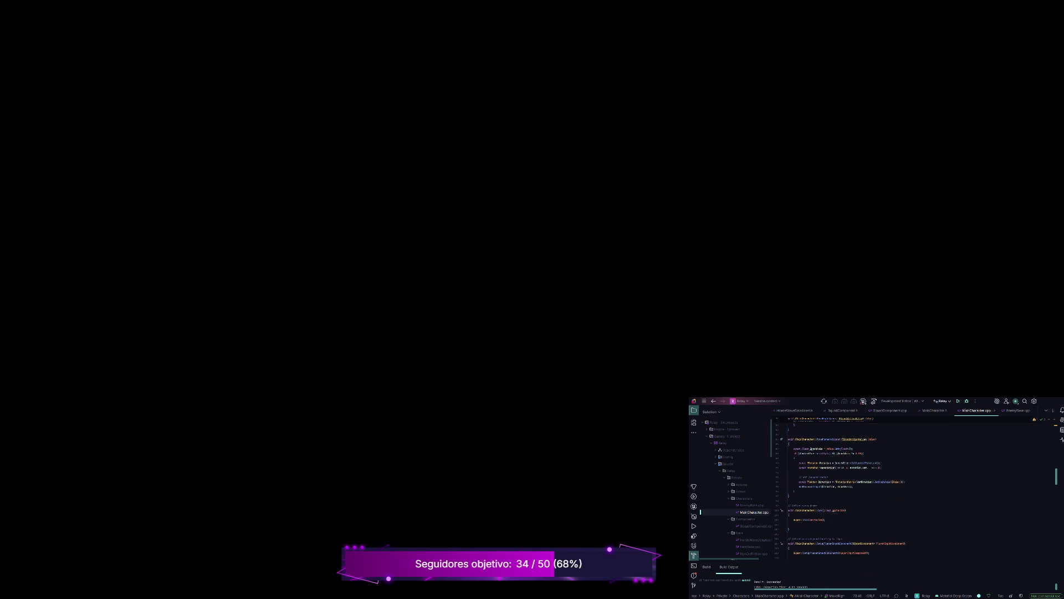
scroll(915, 488, "up", 6)
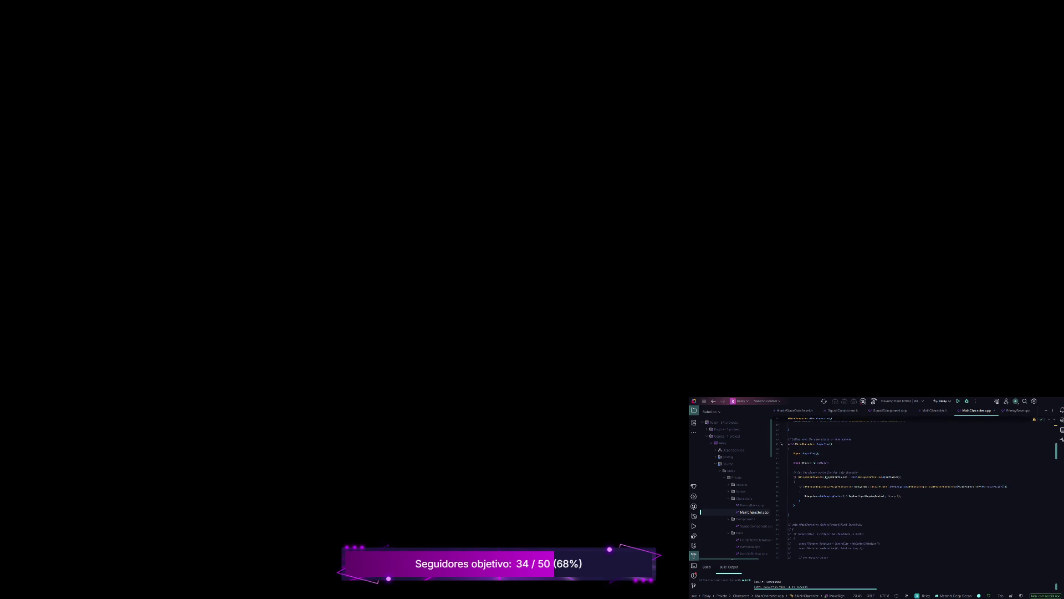
scroll(915, 487, "down", 7)
left_click_drag(793, 481, 788, 425)
key("BackSpace")
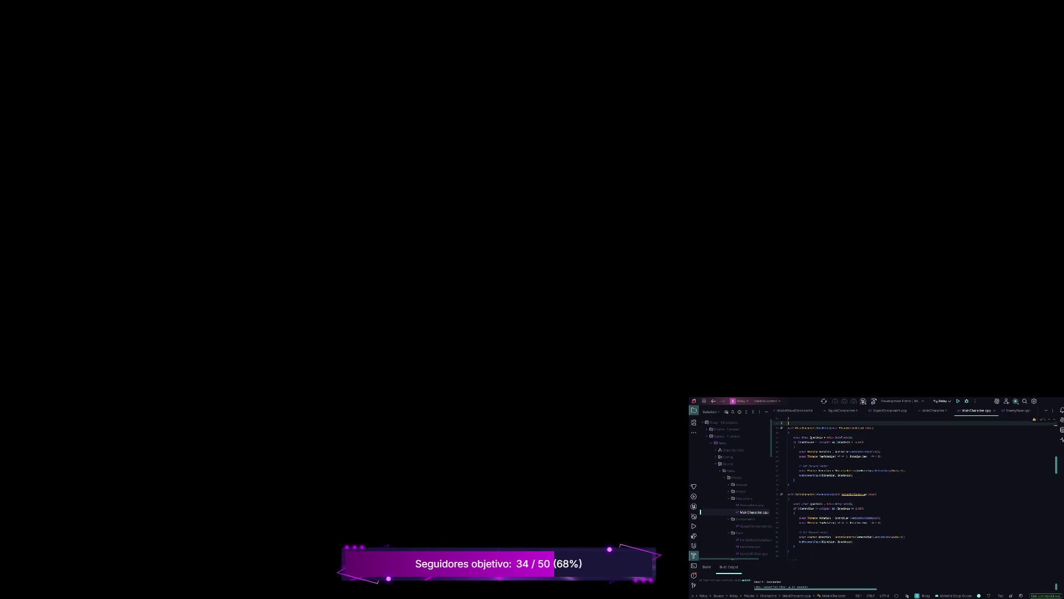
scroll(914, 488, "up", 9)
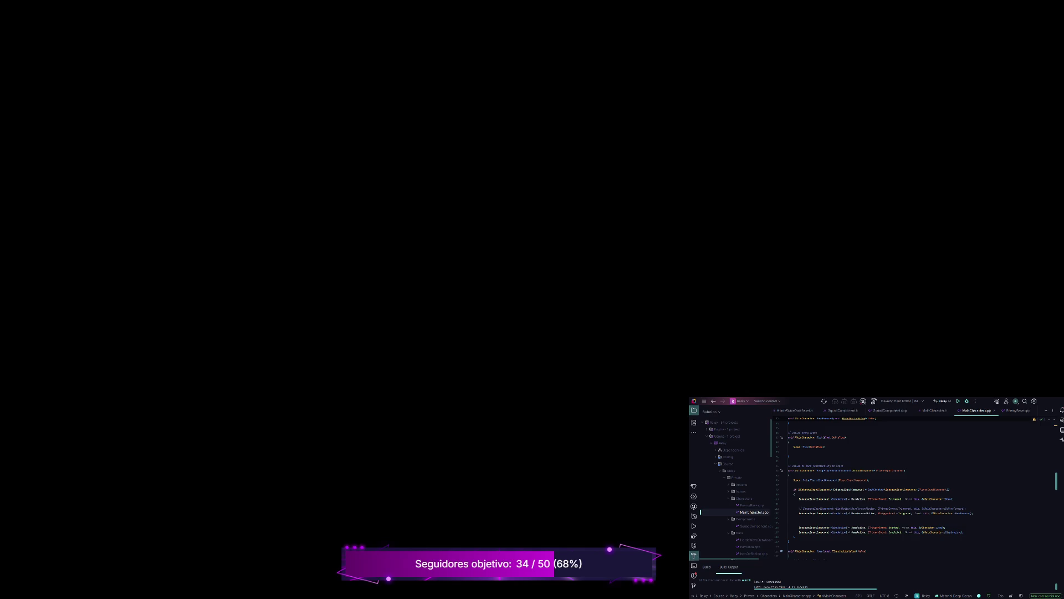
Uncomment the line 102 binding, replace its handler with Move via completion, and start a build.
left_click(867, 508)
key("ctrl+slash")
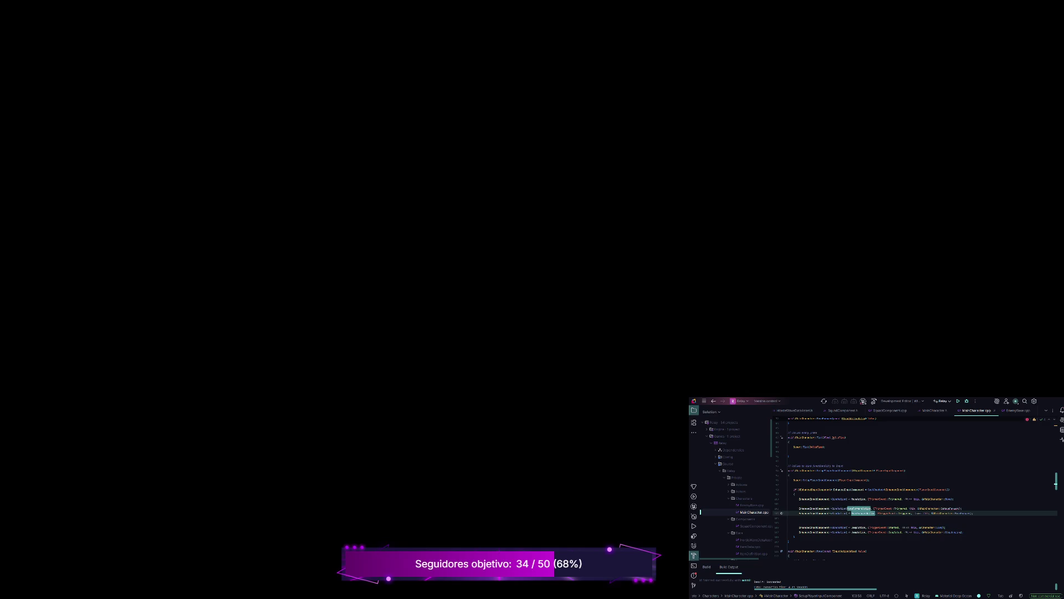
double_click(951, 509)
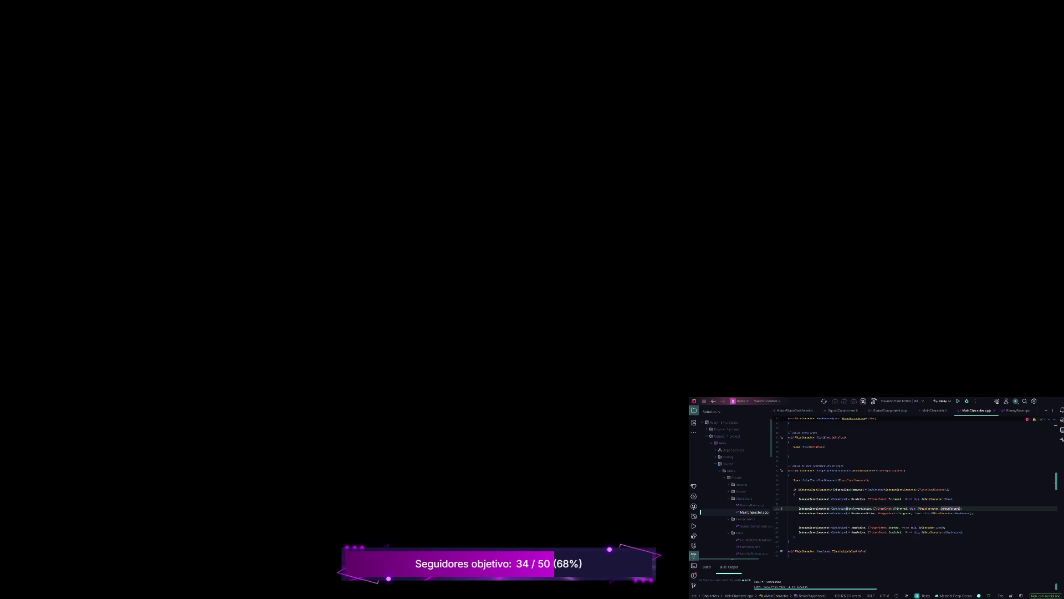
type("Move")
type(")ment")
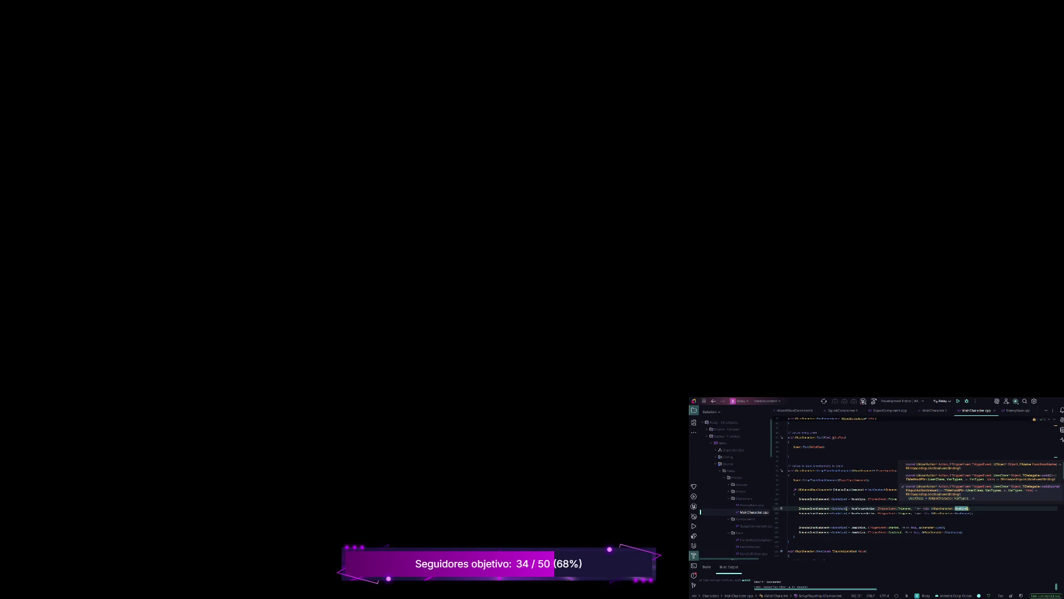
double_click(864, 508)
type("Move")
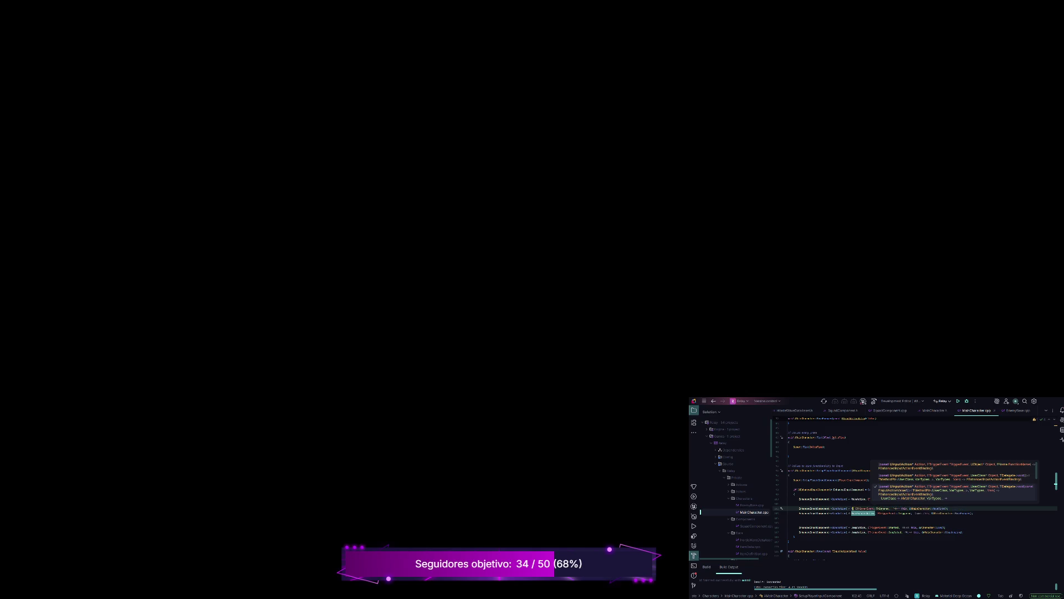
type("Interaction")
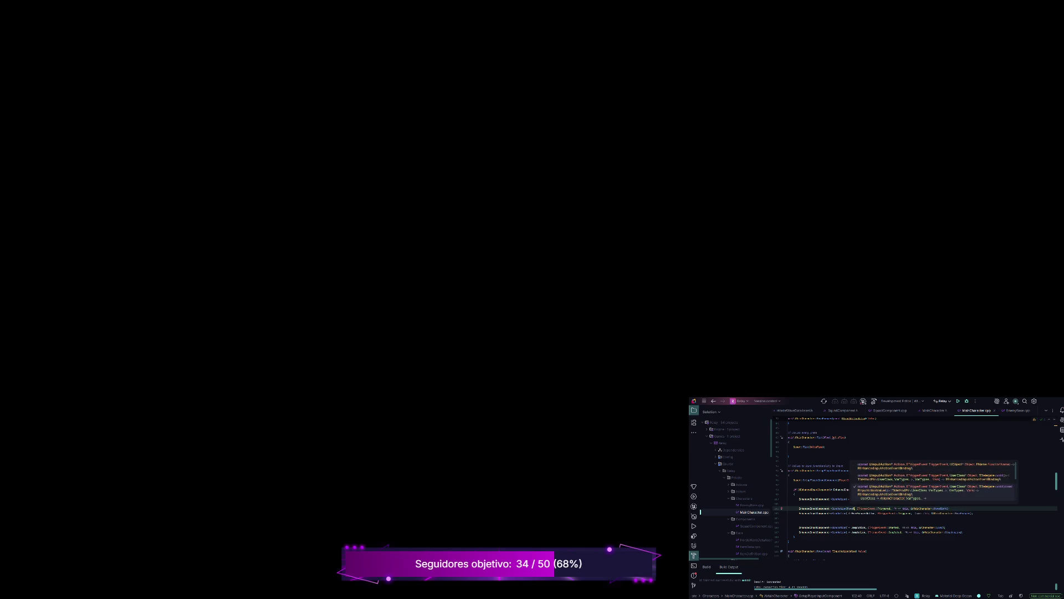
key("ctrl+shift+b")
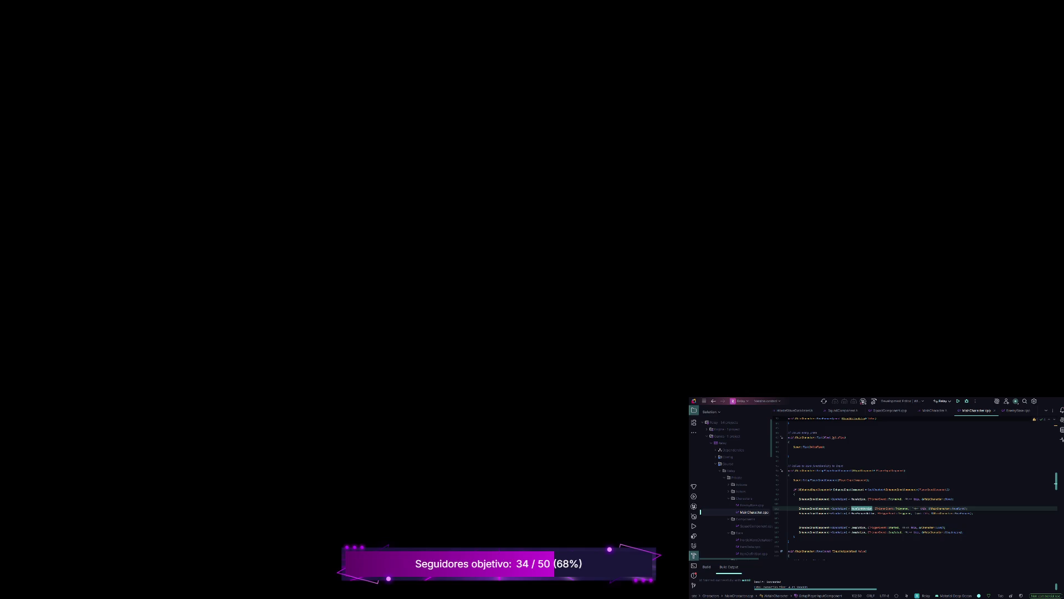
scroll(914, 487, "down", 8)
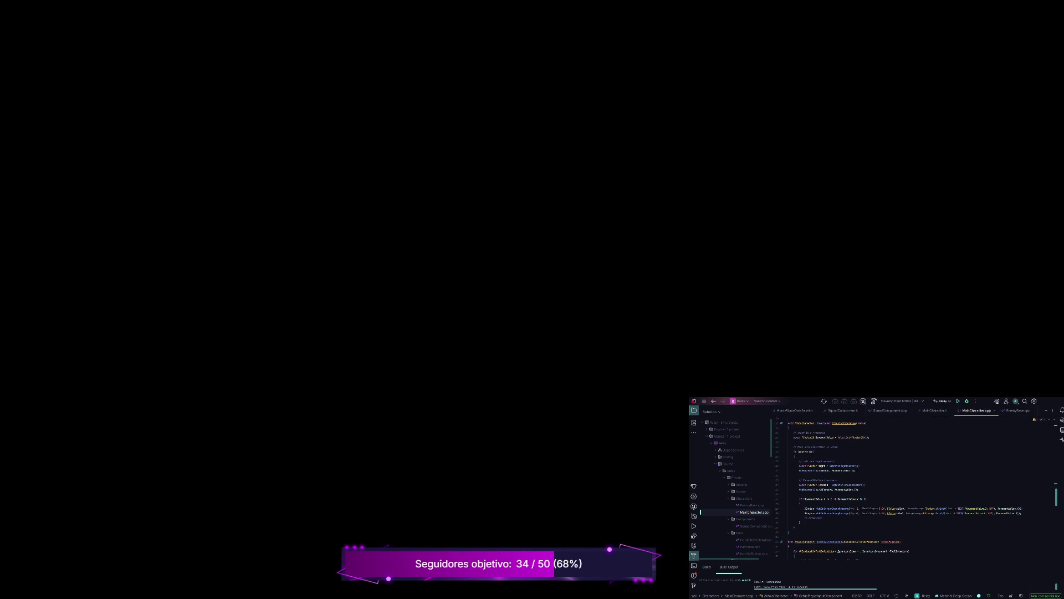
scroll(915, 488, "up", 10)
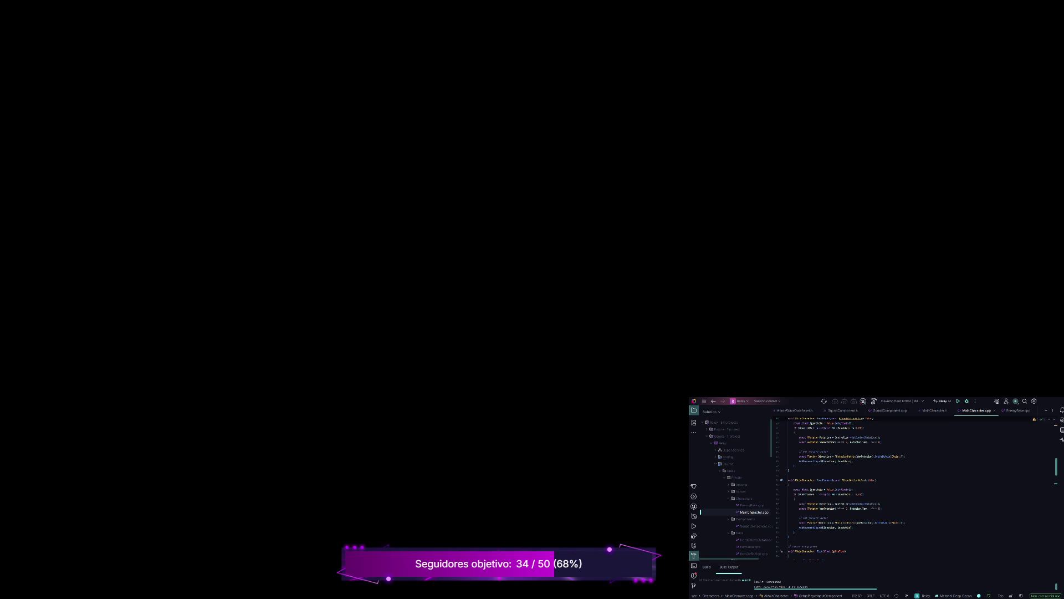
scroll(898, 488, "up", 10)
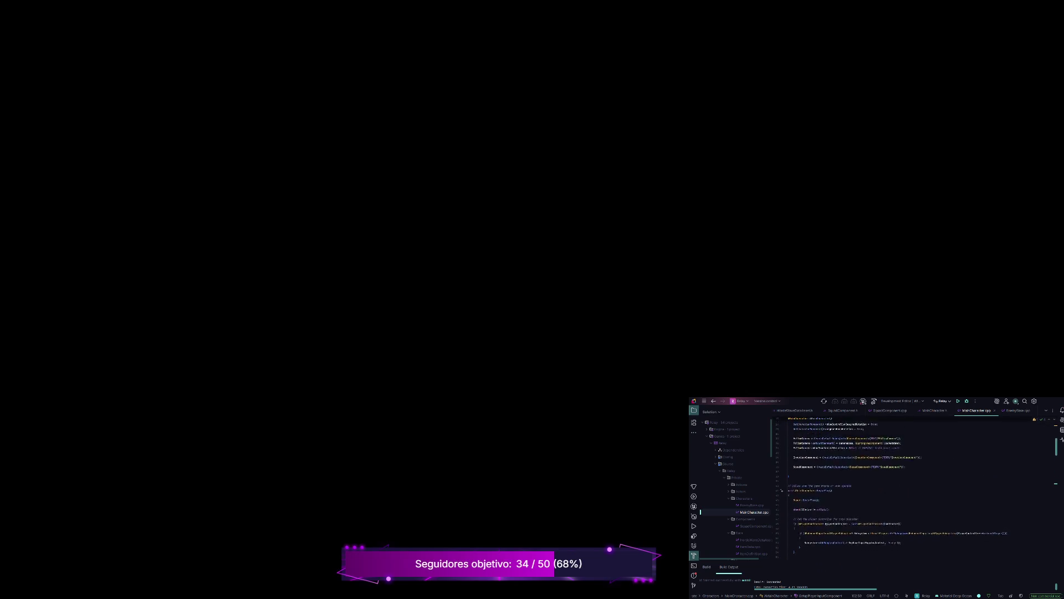
scroll(898, 488, "up", 5)
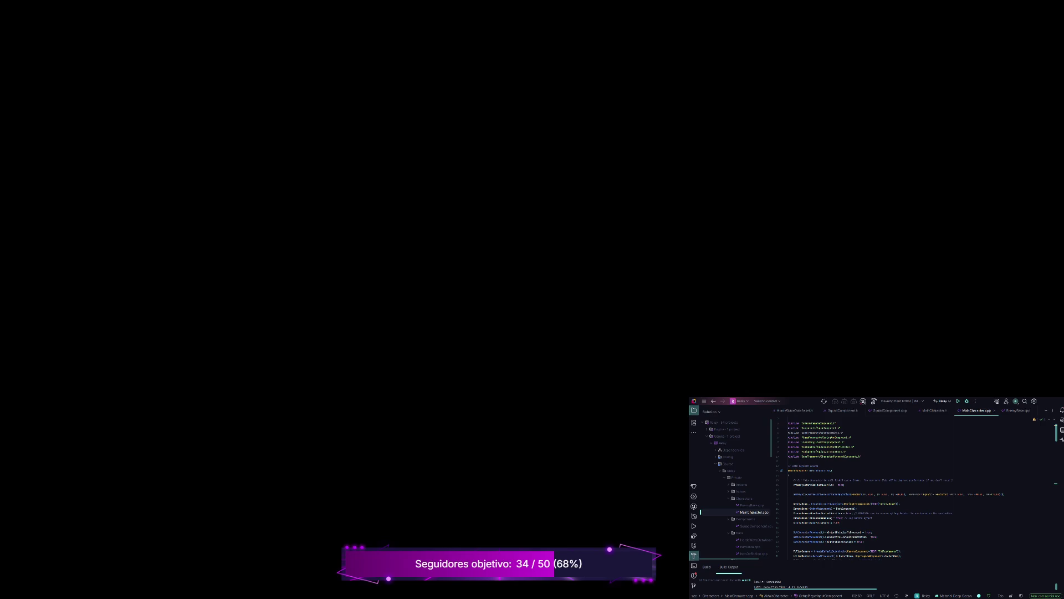
scroll(898, 488, "down", 10)
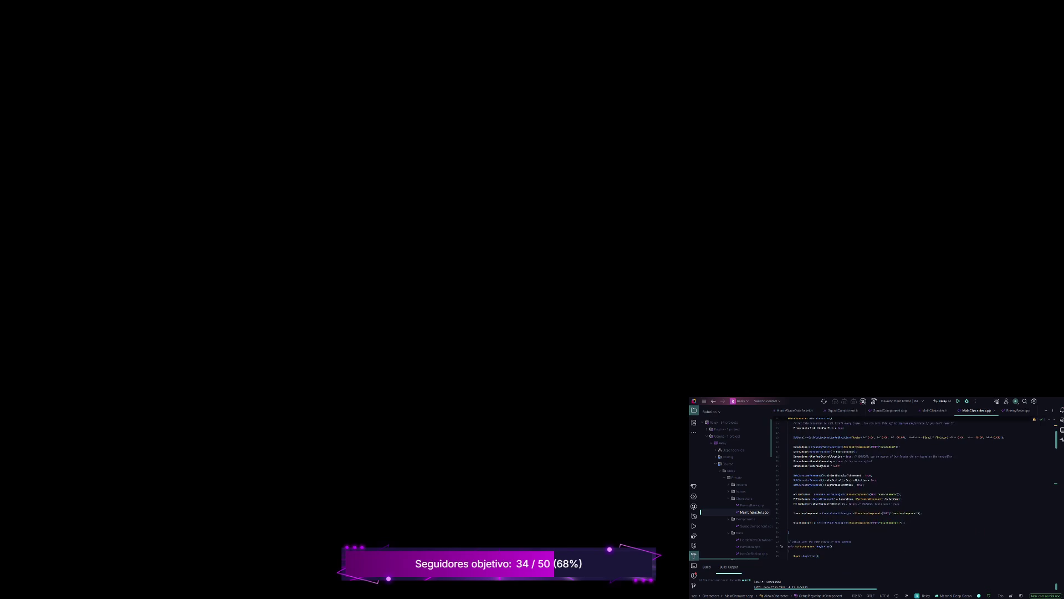
scroll(898, 488, "down", 5)
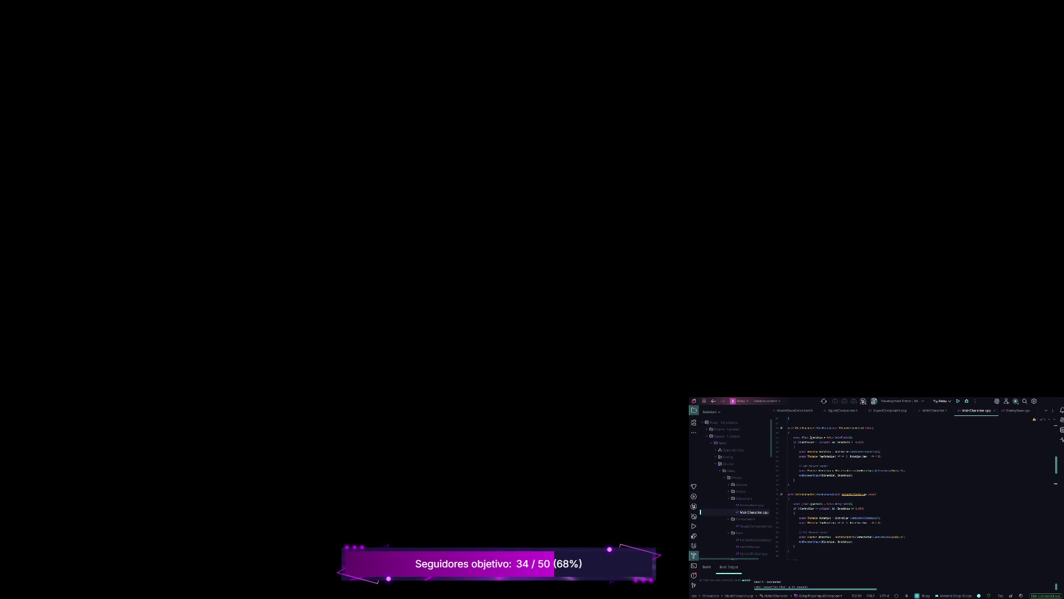
Build the project with the updated character code, then rebuild it once more.
left_click(875, 401)
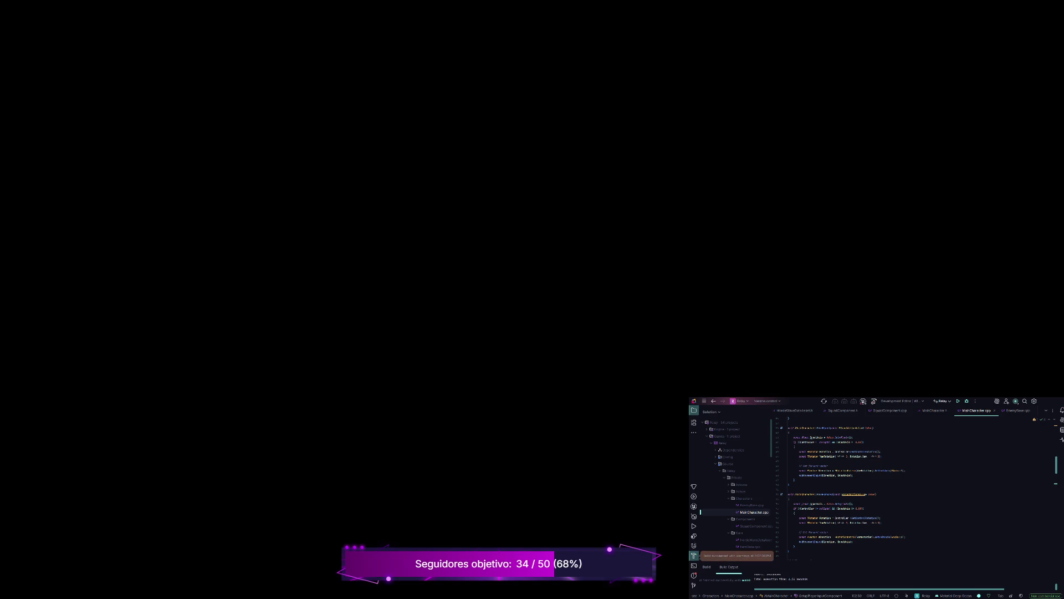
left_click(958, 401)
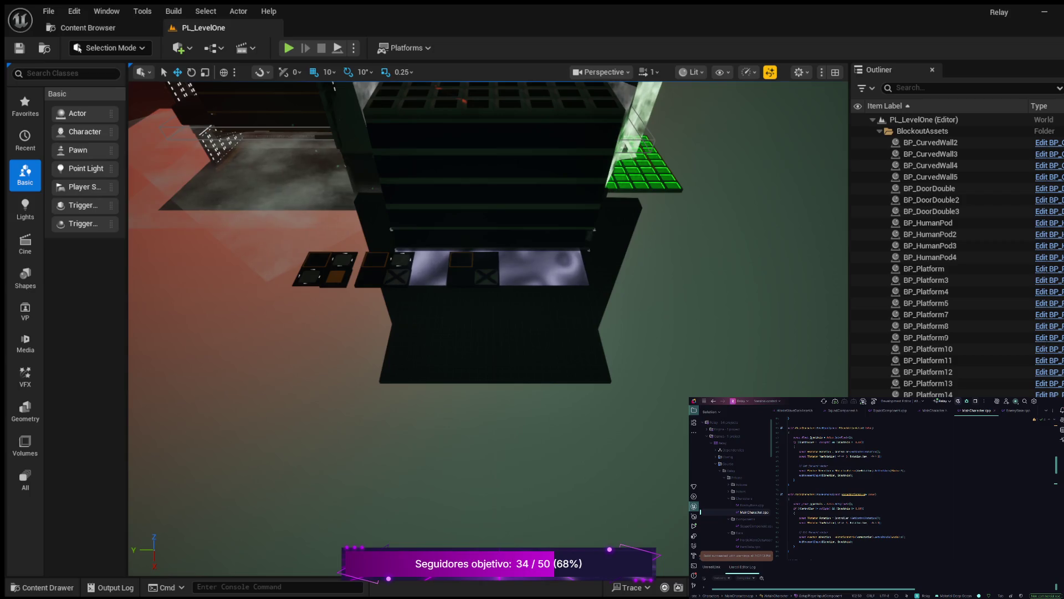
From the enlarged Content Drawer's Blueprints folder, open BP_MainCharacter in the Blueprint editor.
key("ctrl+space")
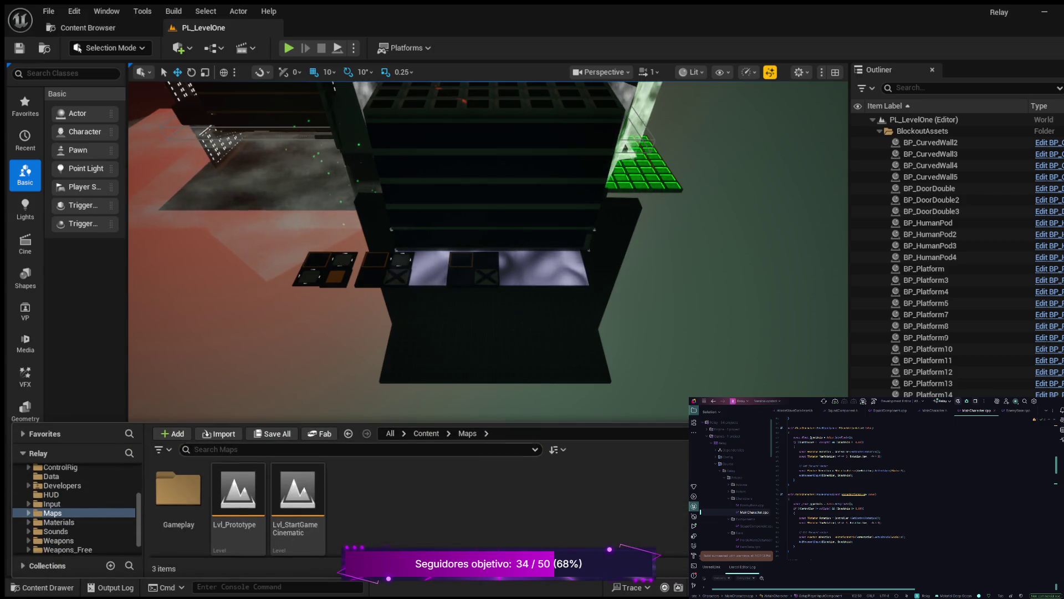
left_click_drag(177, 422, 177, 287)
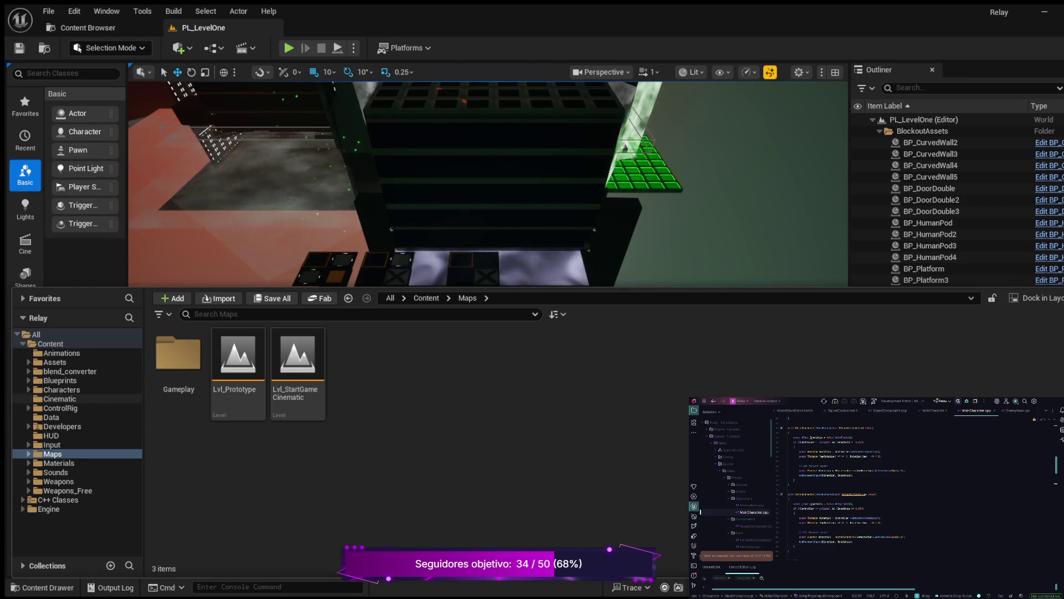
left_click(60, 381)
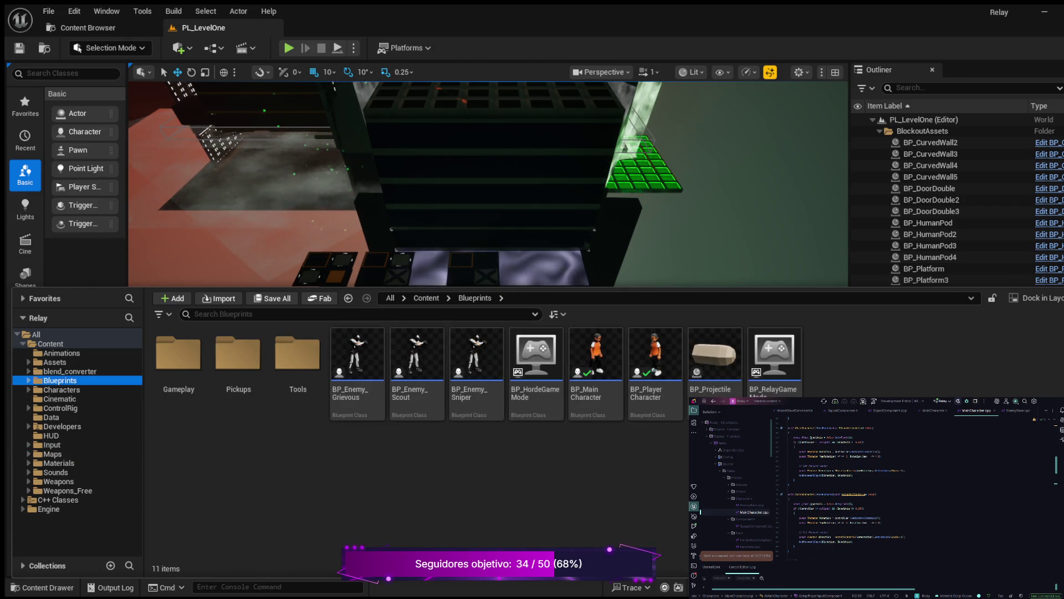
left_click(596, 355)
double_click(596, 355)
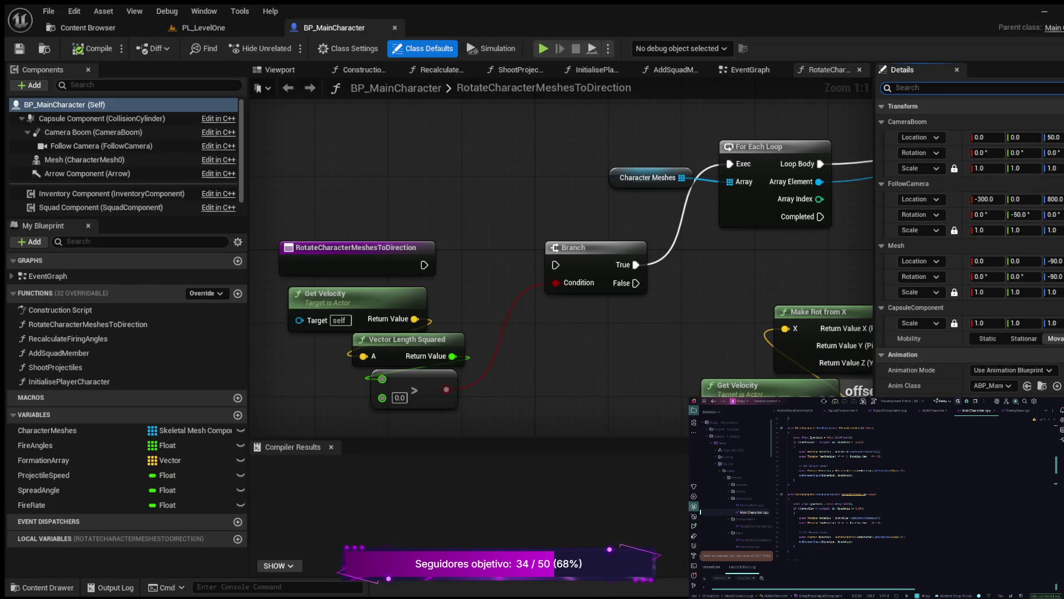
Filter class defaults by 'input' and review IA_Move, IA_UseTool, IA_Jump and the empty Move Forward/Right.
type("input")
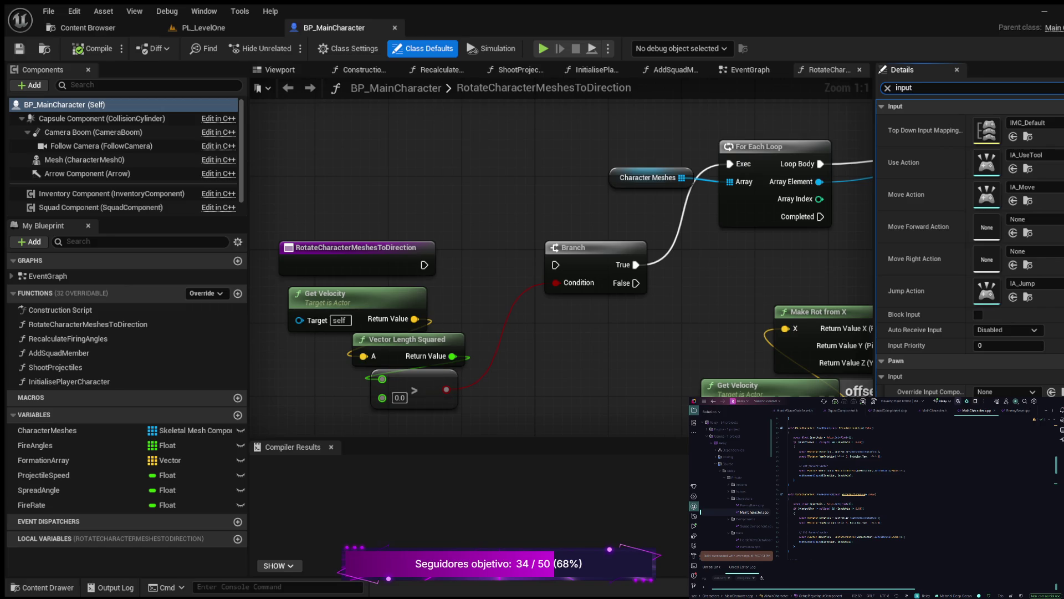
scroll(915, 488, "up", 2)
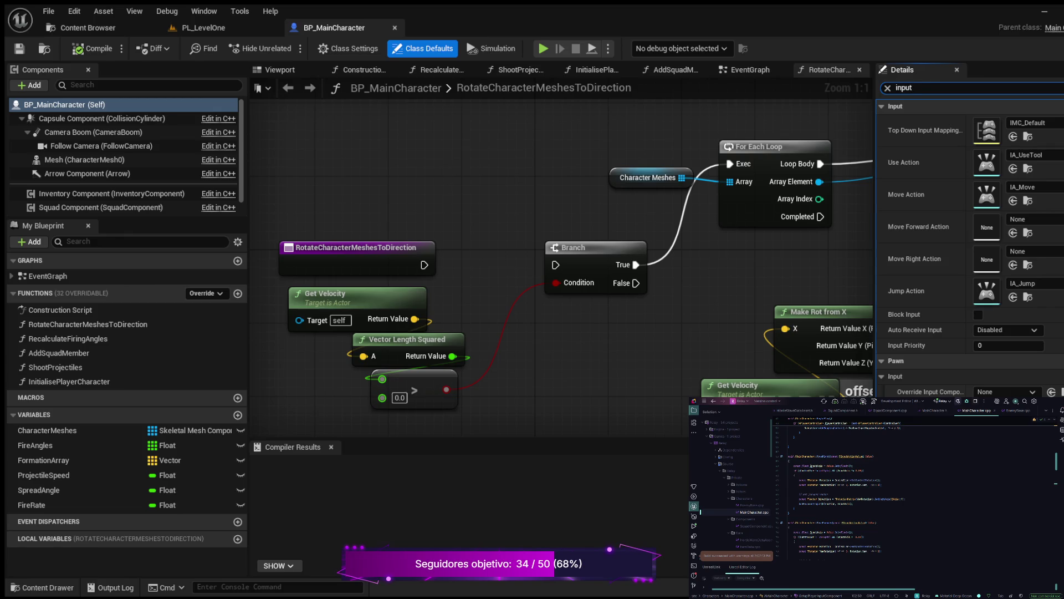
scroll(915, 488, "up", 3)
scroll(907, 488, "up", 3)
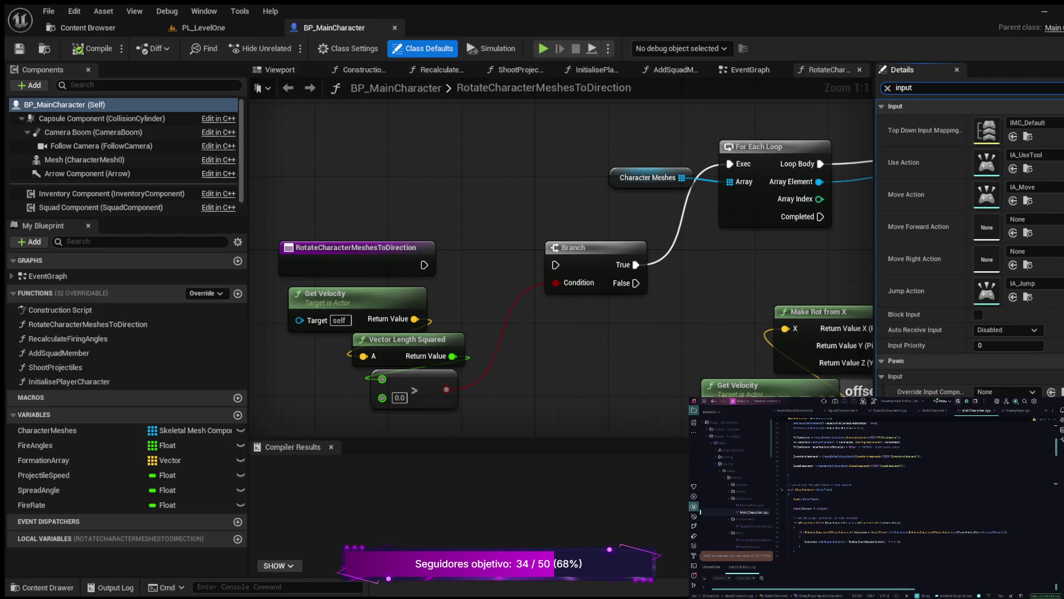
scroll(907, 488, "up", 3)
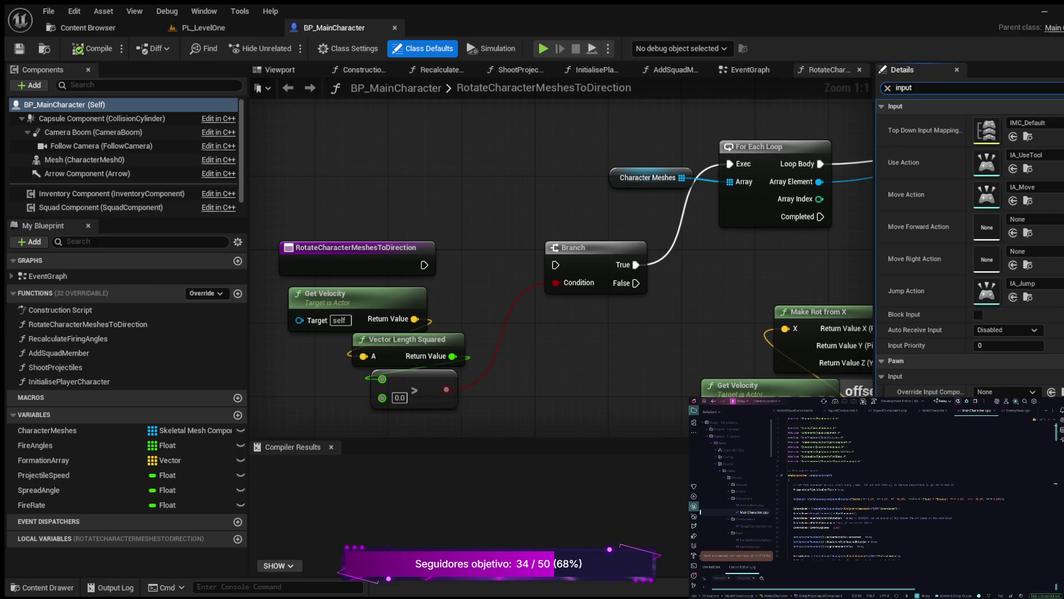
scroll(907, 488, "down", 10)
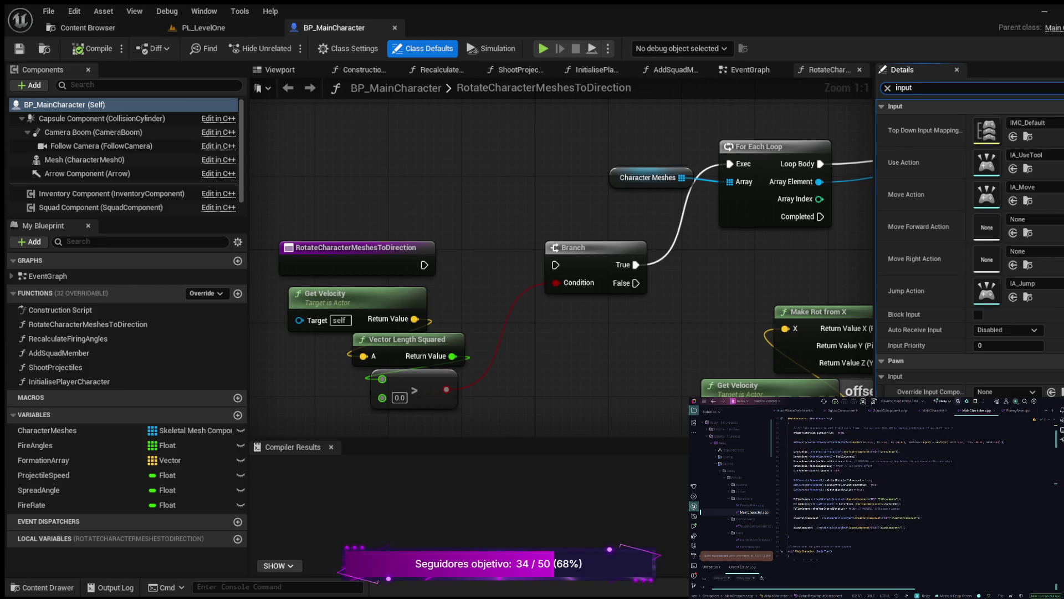
scroll(907, 488, "down", 10)
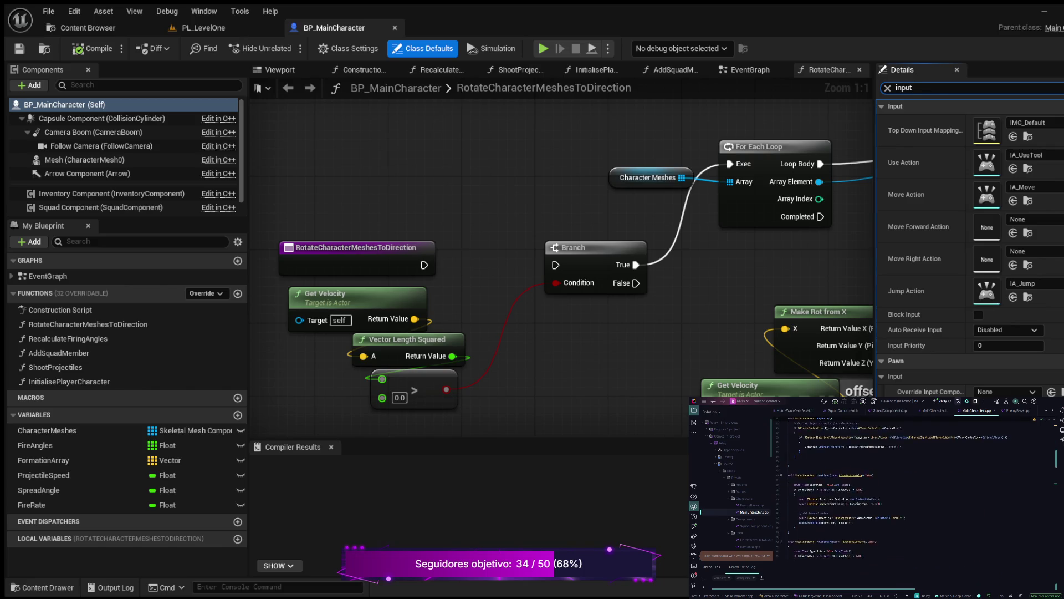
scroll(907, 488, "down", 3)
scroll(907, 488, "down", 5)
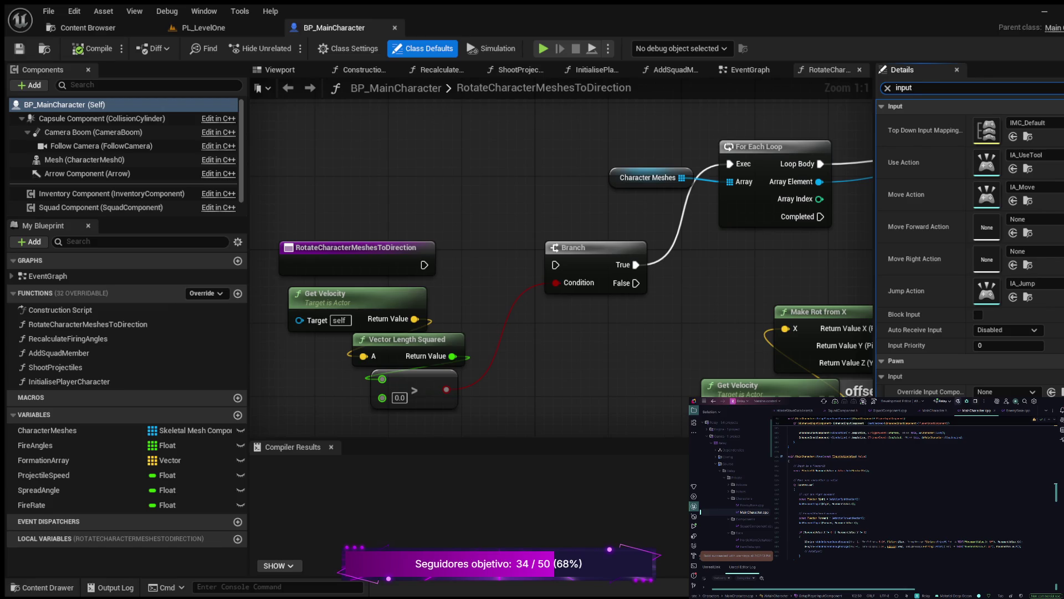
scroll(915, 488, "up", 5)
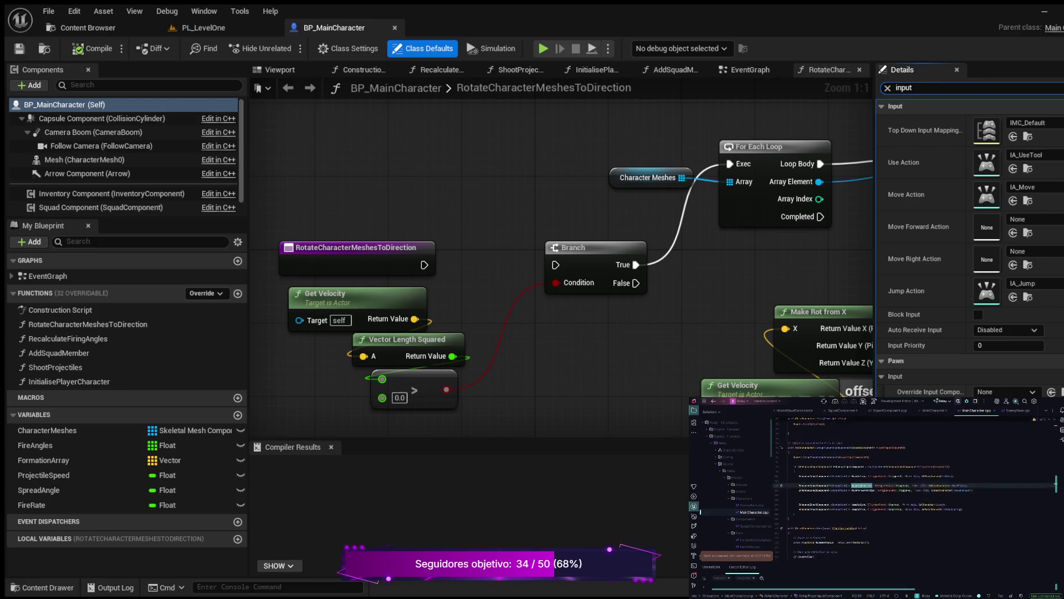
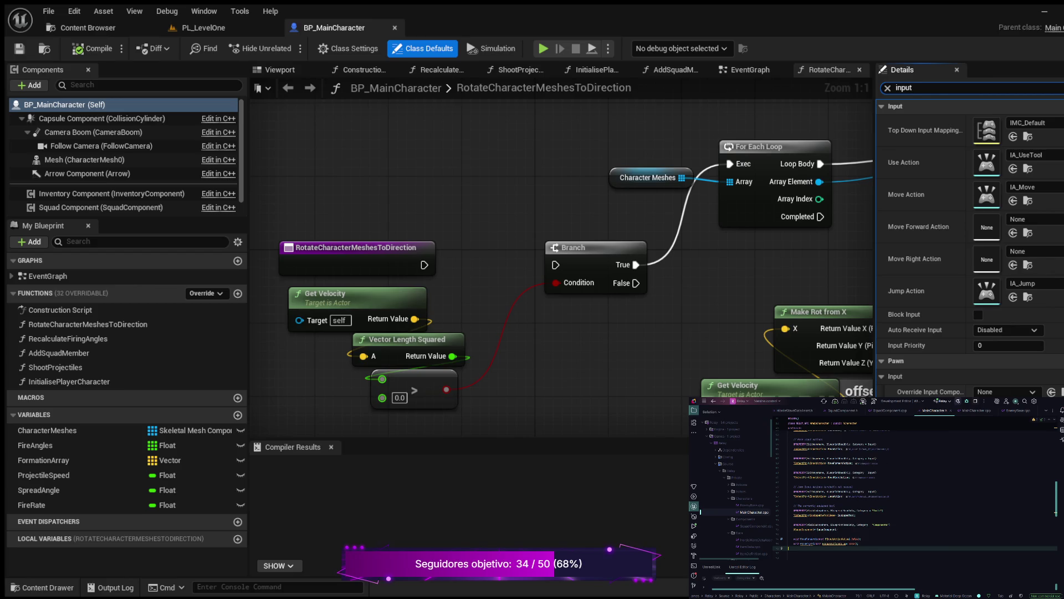
Delete the four UPROPERTY declarations in MainCharacter.h and rename the MoveForward parameter to Value.
left_click_drag(790, 477, 790, 456)
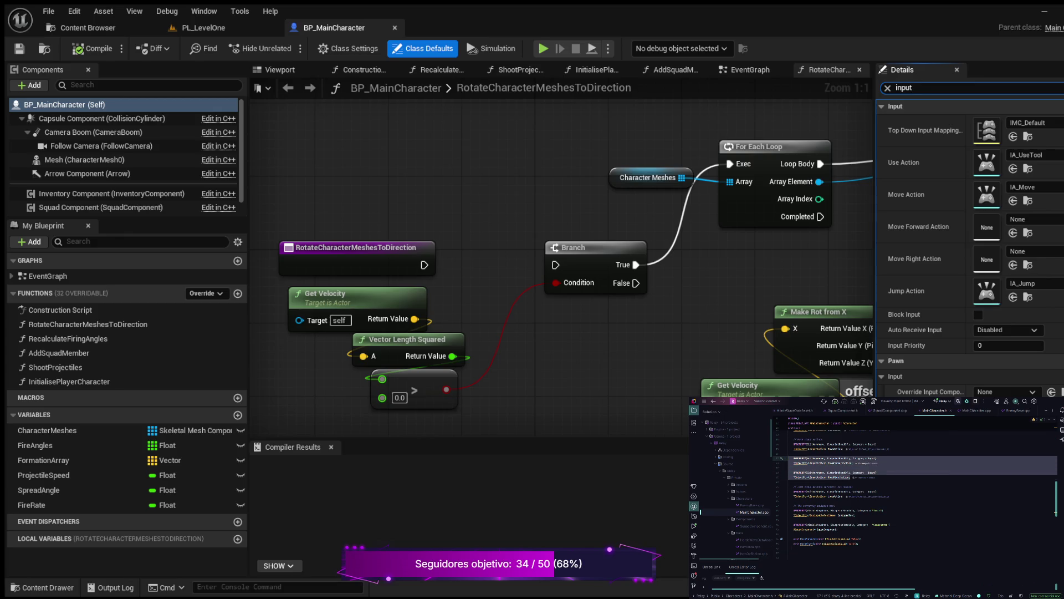
key("BackSpace")
key("BackSpace")
key("BackSpace")
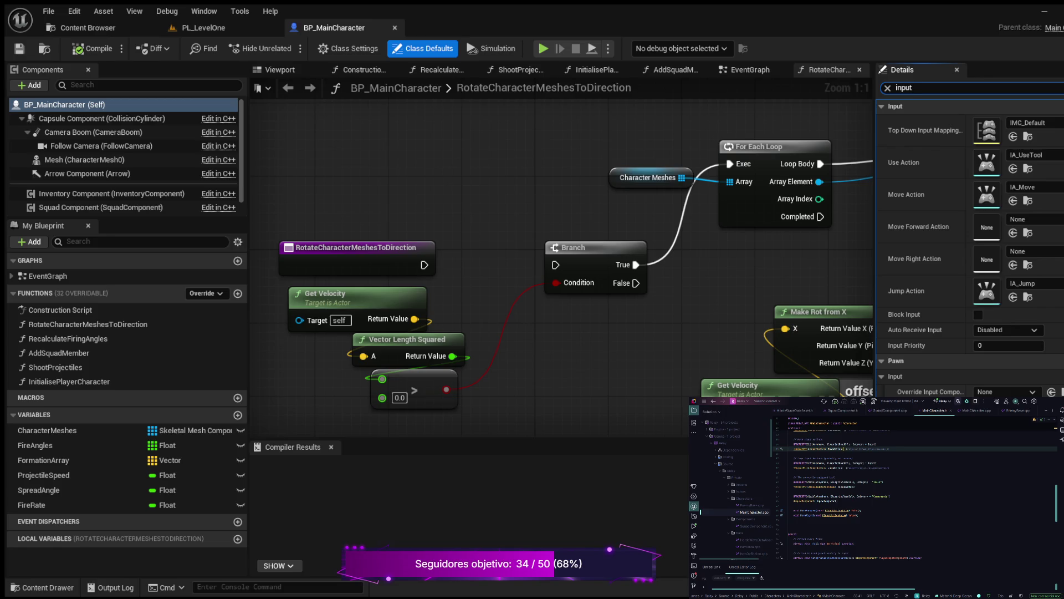
left_click_drag(857, 514, 814, 510)
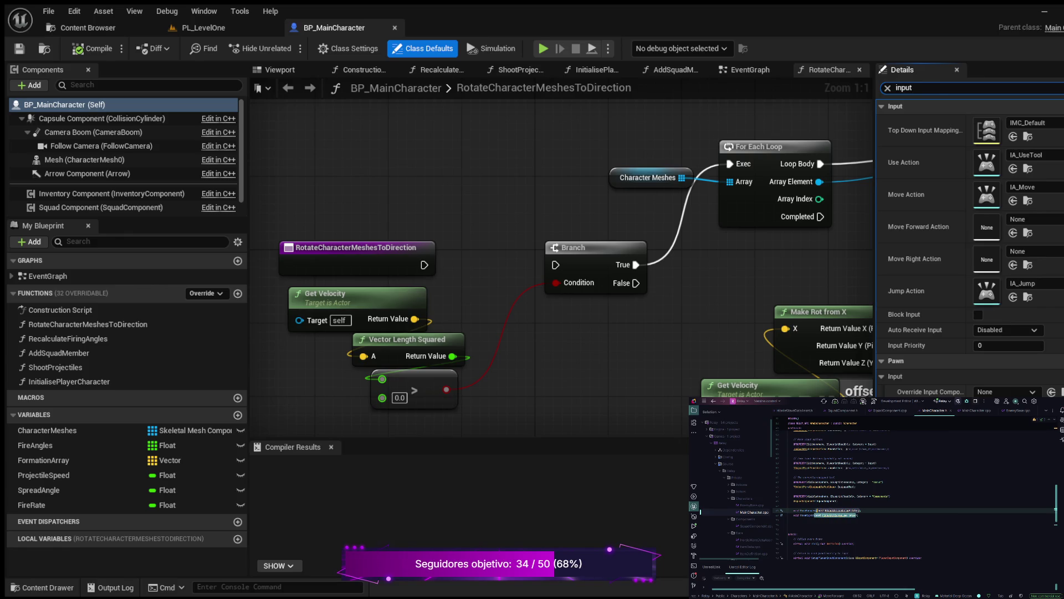
left_click(823, 510)
double_click(829, 510)
type("Value")
left_click_drag(815, 515, 858, 515)
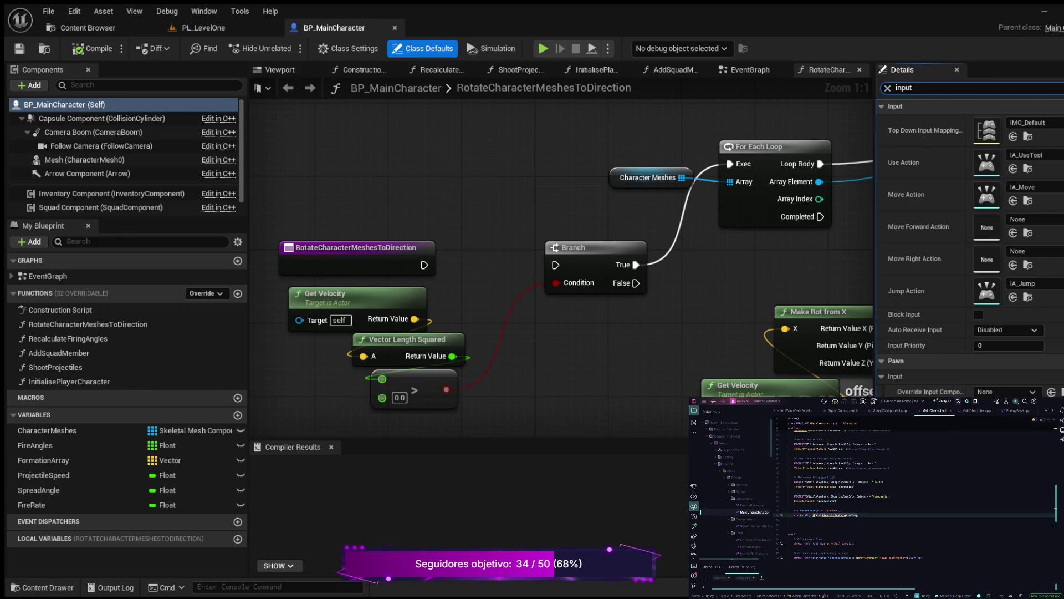
type("float")
type("alue")
Switch to MainCharacter.cpp and scroll to the MoveForward and MoveRight definitions.
key("ctrl+Tab")
scroll(915, 488, "down", 10)
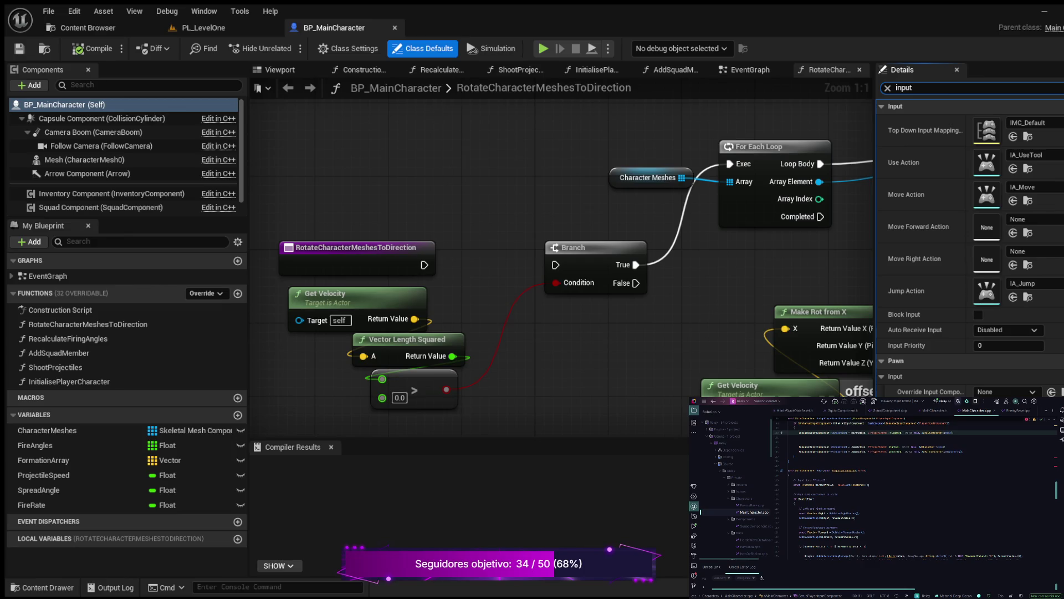
scroll(914, 488, "up", 10)
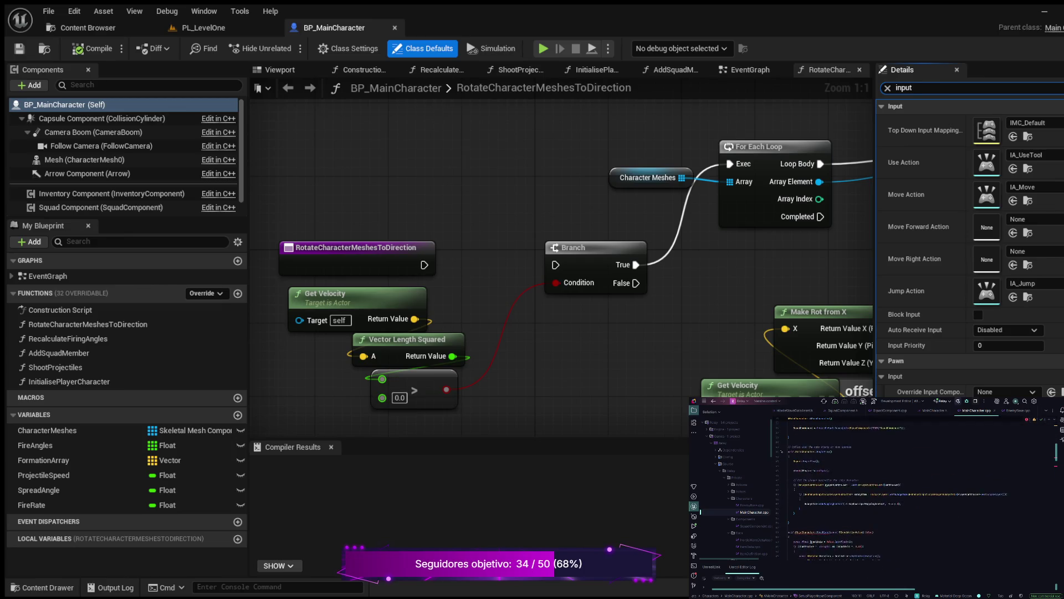
scroll(898, 487, "down", 5)
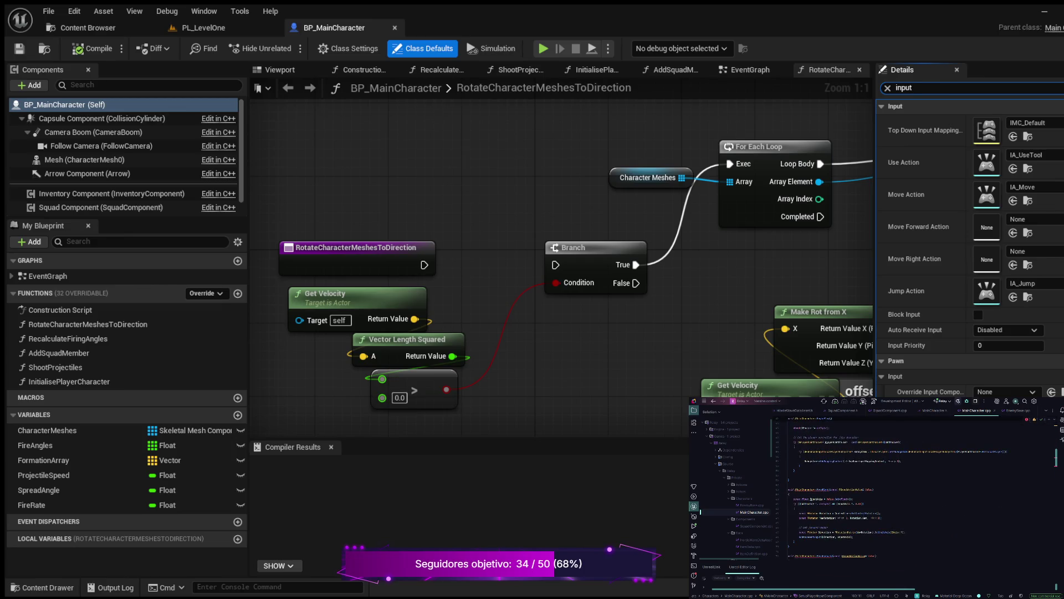
scroll(898, 488, "down", 2)
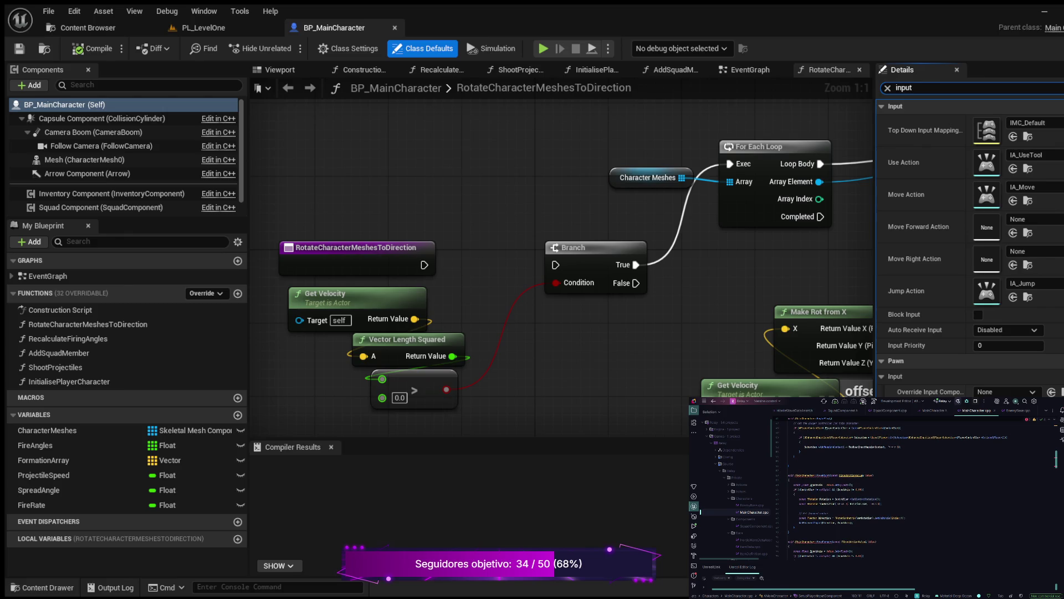
Undo the attempted Value parameter rename in the movement function definitions.
left_click_drag(802, 485, 824, 484)
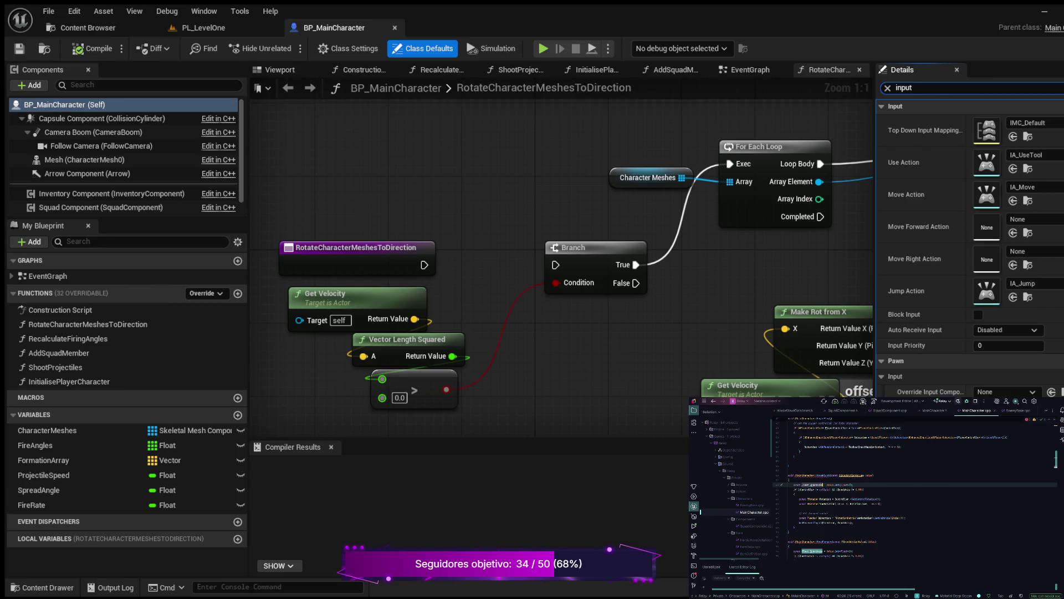
left_click_drag(829, 475, 870, 475)
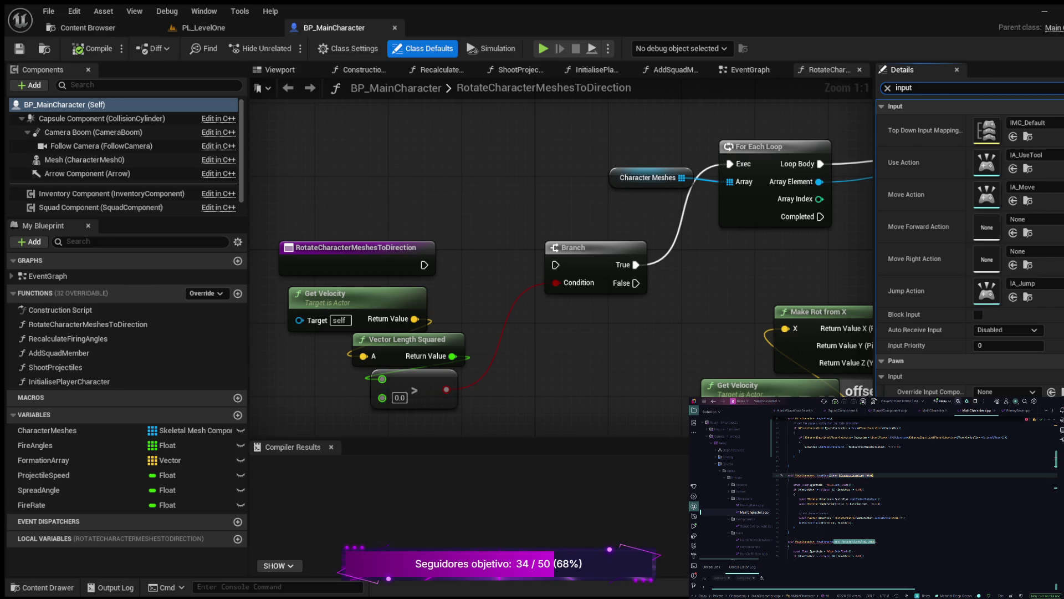
left_click(846, 475)
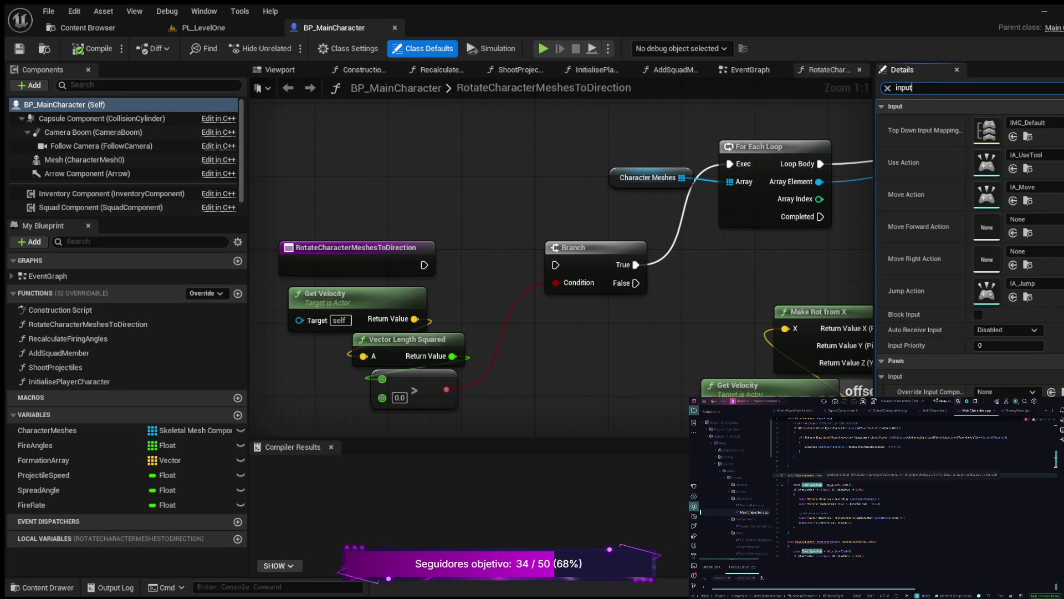
left_click_drag(833, 541, 876, 541)
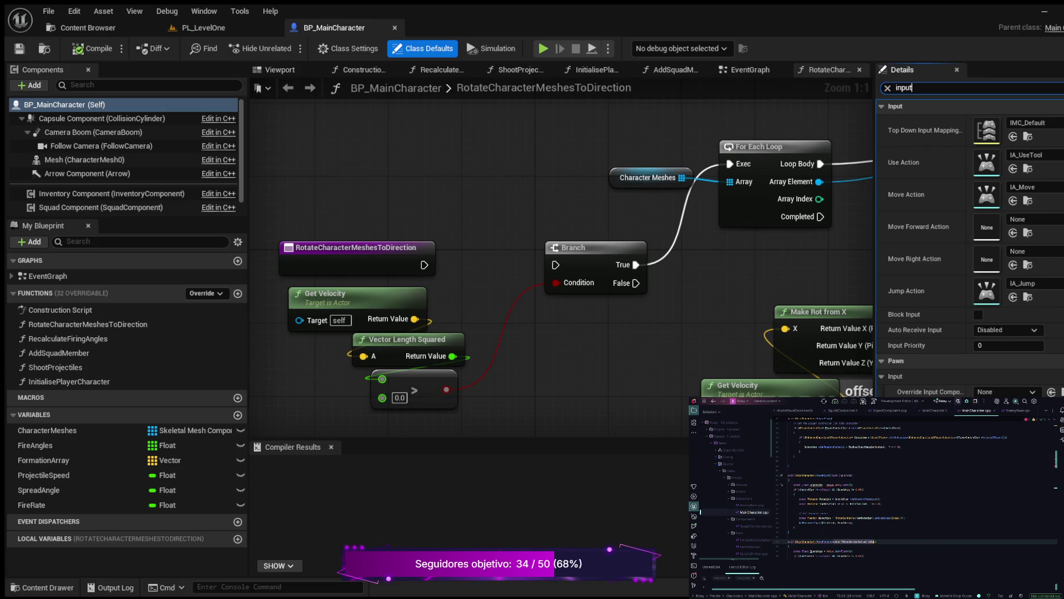
left_click(848, 542)
key("ctrl+z")
key("ctrl+z")
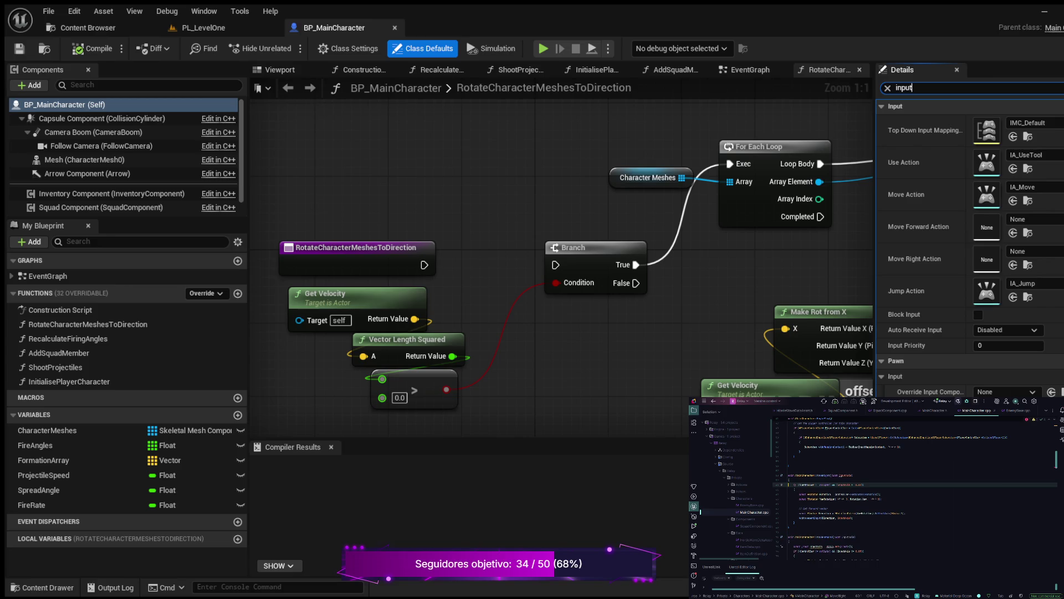
scroll(915, 488, "down", 2)
key("ctrl+z")
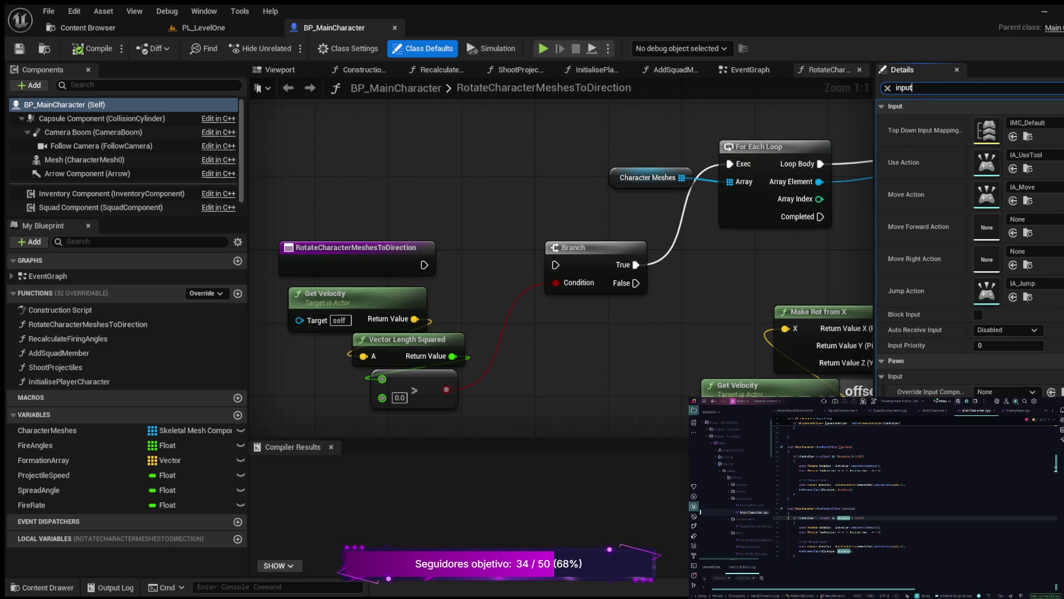
scroll(915, 488, "down", 3)
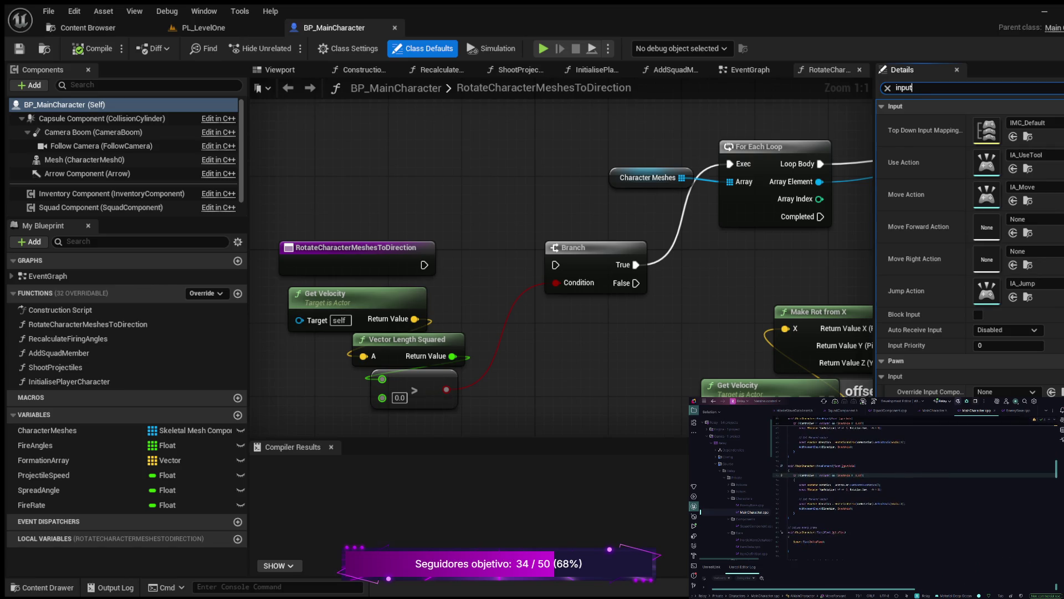
scroll(914, 488, "up", 6)
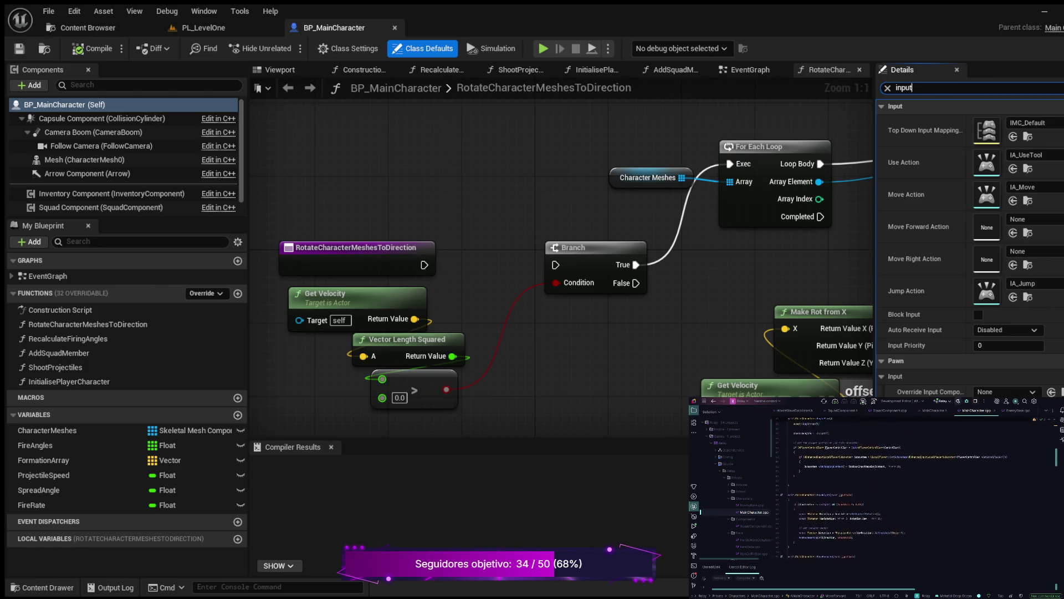
scroll(898, 488, "up", 3)
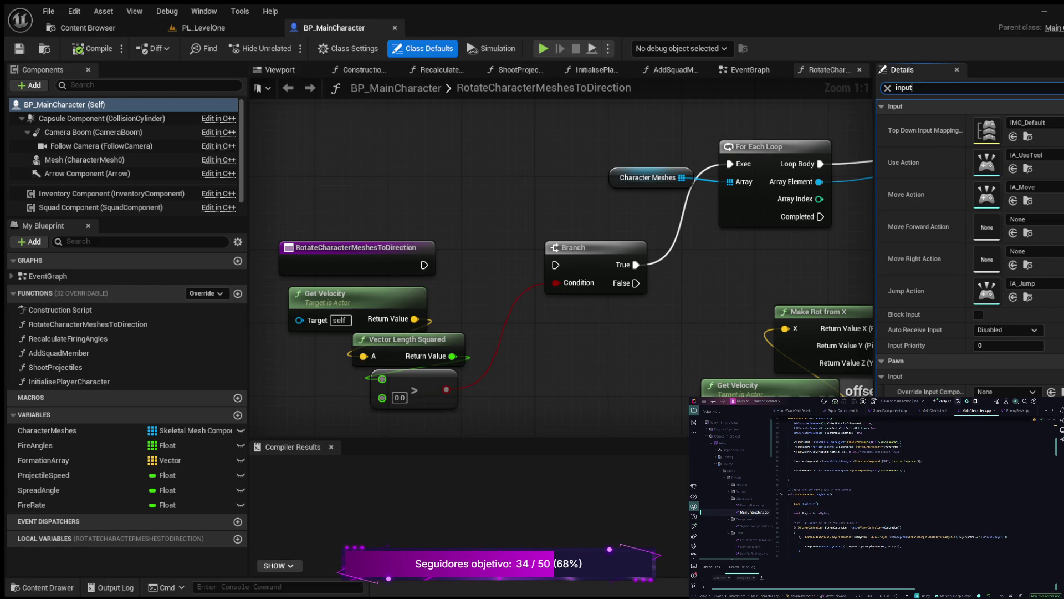
scroll(898, 488, "down", 5)
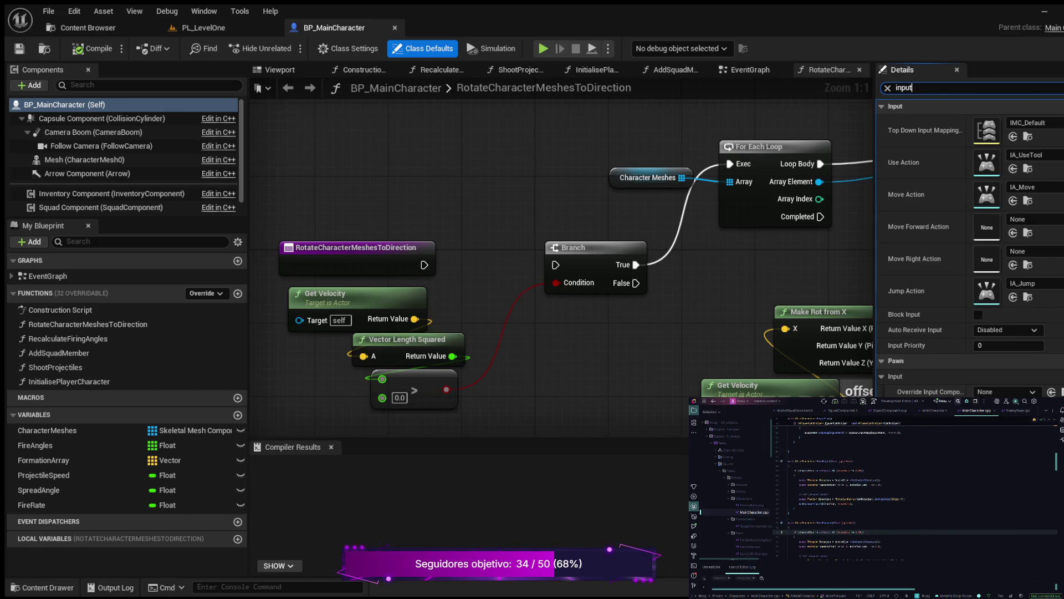
scroll(898, 488, "down", 10)
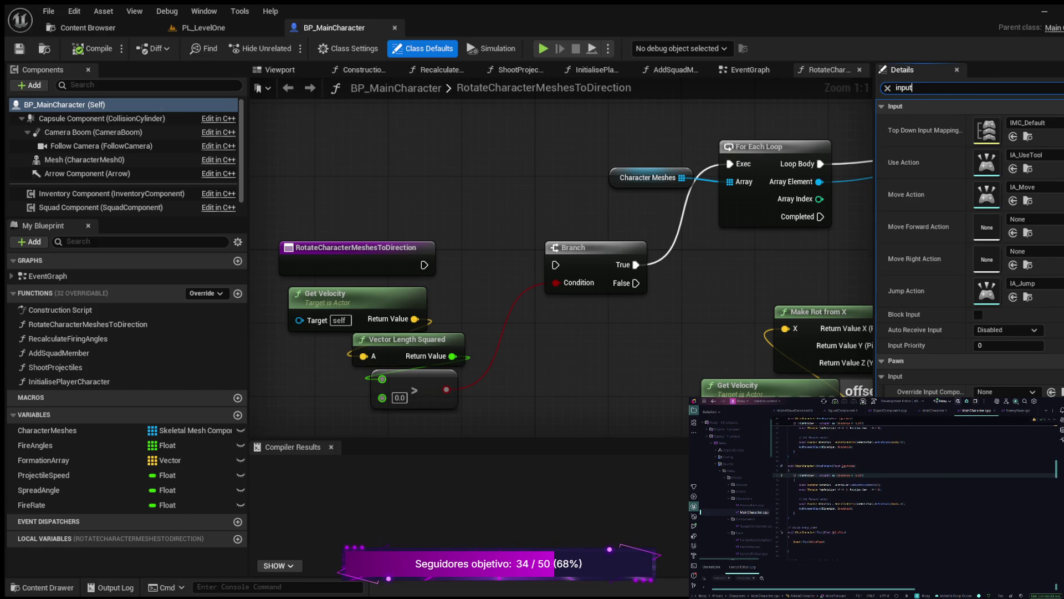
scroll(898, 488, "down", 5)
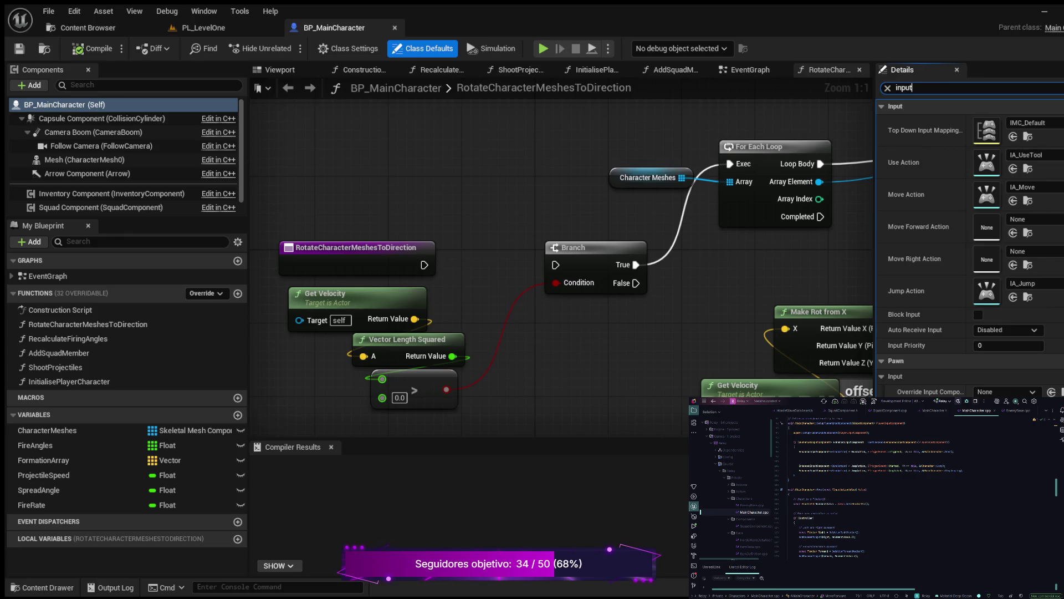
scroll(915, 488, "down", 2)
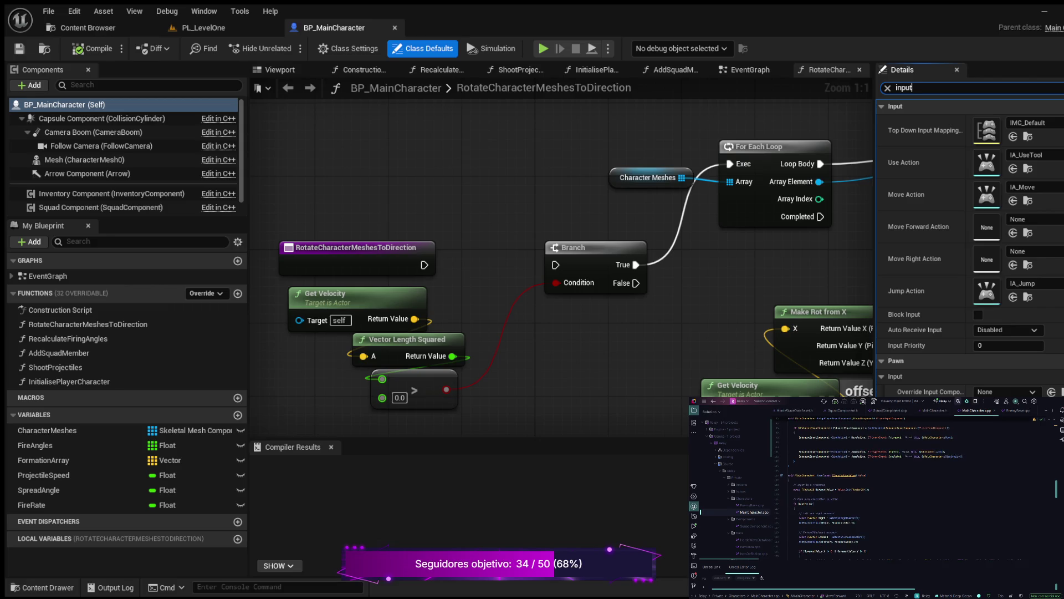
scroll(914, 488, "down", 3)
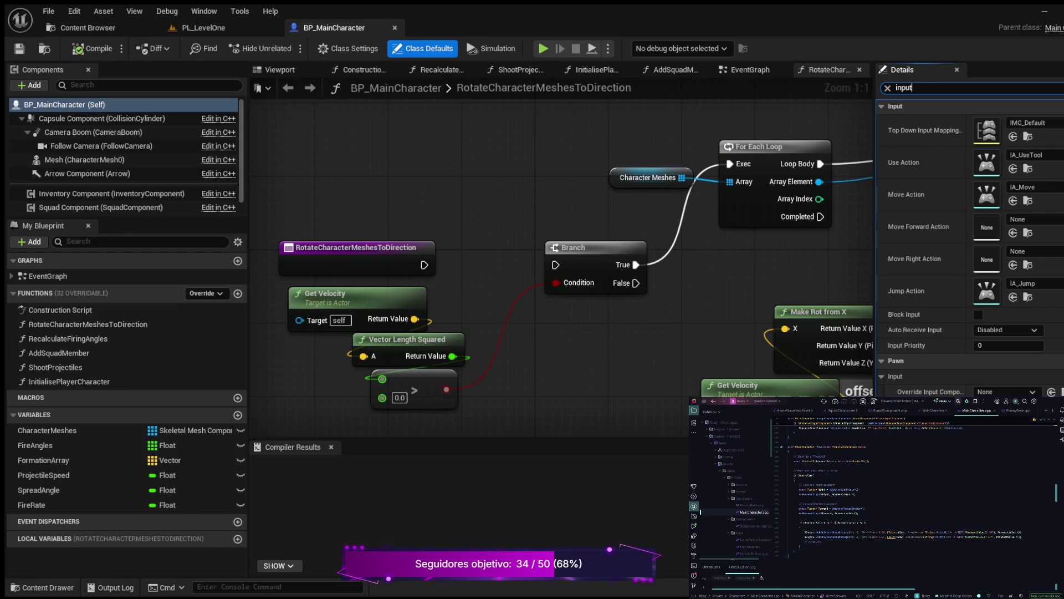
Comment out the five old movement lines and add a new line inside the if (Controller) block.
mouse_move(882, 514)
left_mouse_down()
mouse_move(790, 507)
mouse_move(789, 483)
left_mouse_up()
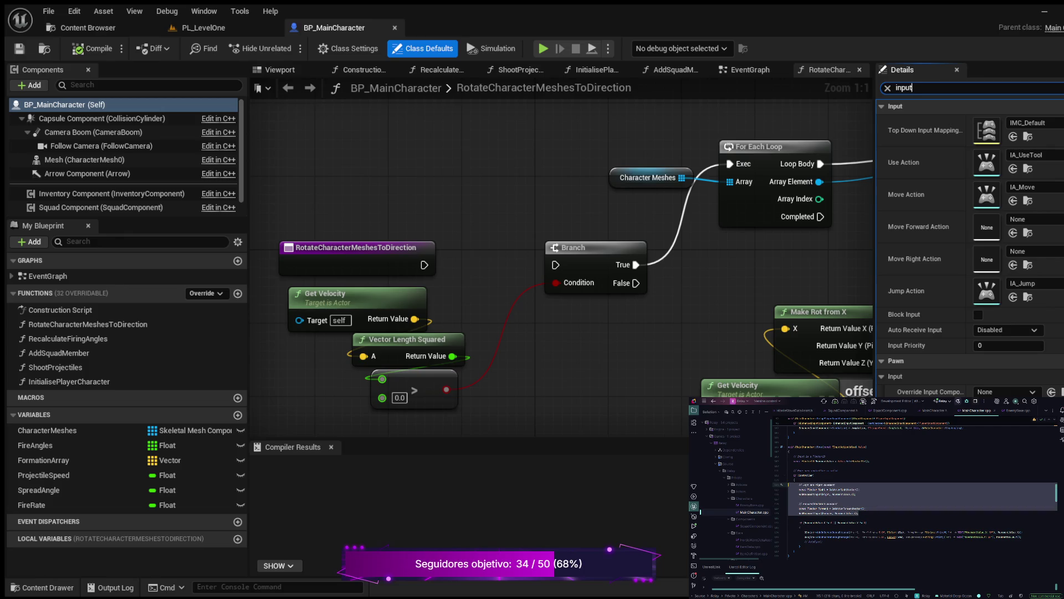
key("ctrl+slash")
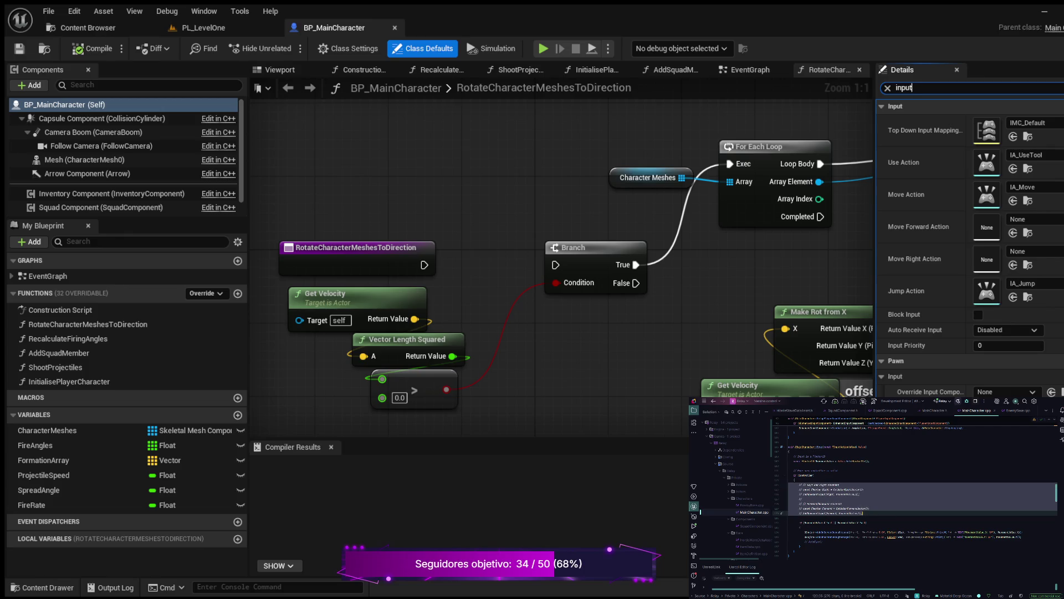
left_click(863, 513)
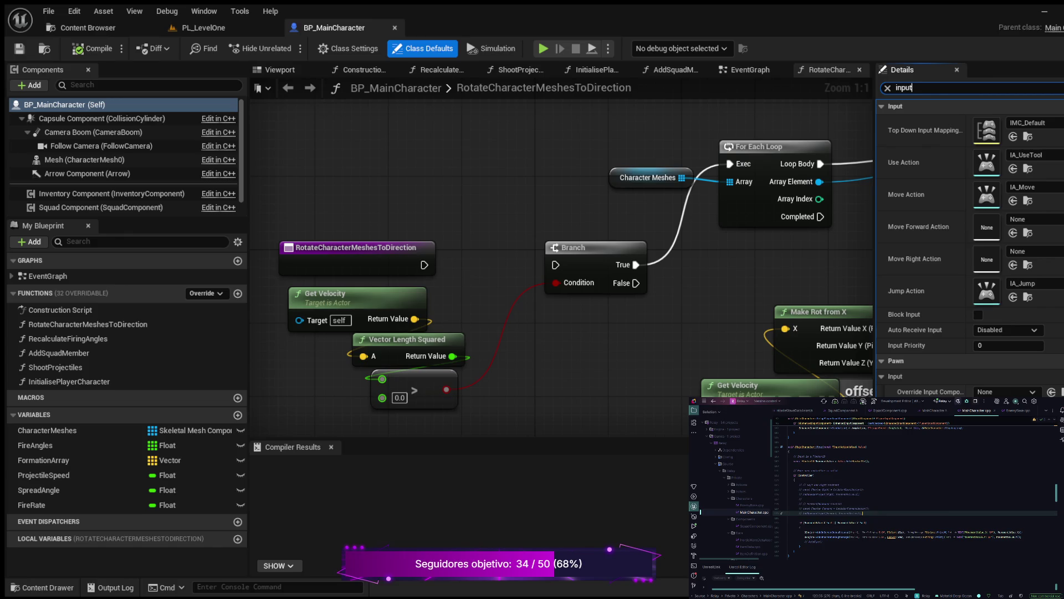
left_click(804, 480)
key("Return")
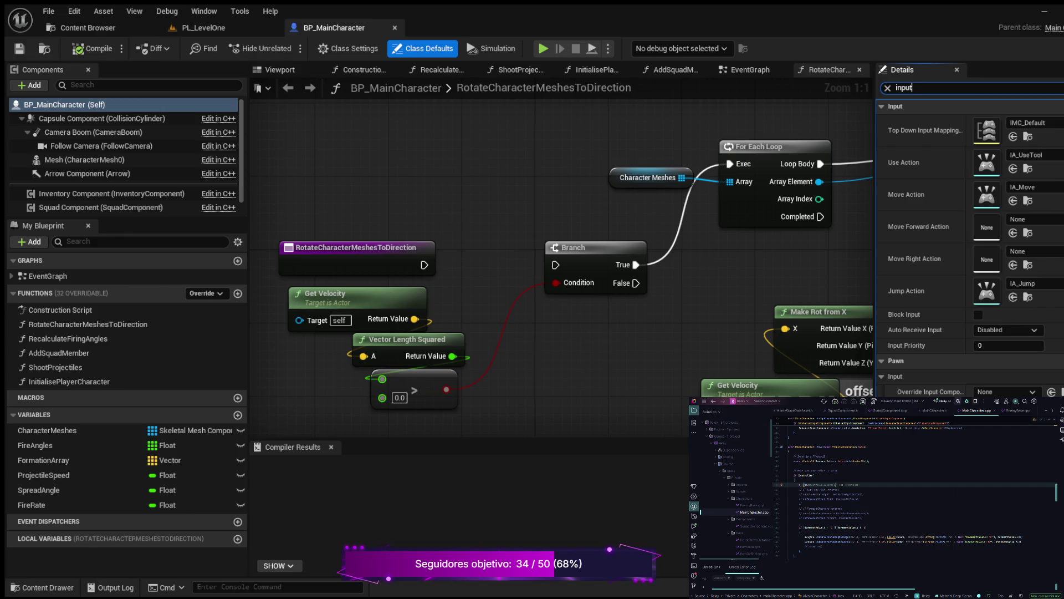
Write the condition if (MovementValue.X > 0) and open a braced block under it.
key("Tab")
key("Right")
key("Right")
key("BackSpace")
key("BackSpace")
type(">")
type("0")
key("Return")
type("{")
key("Return")
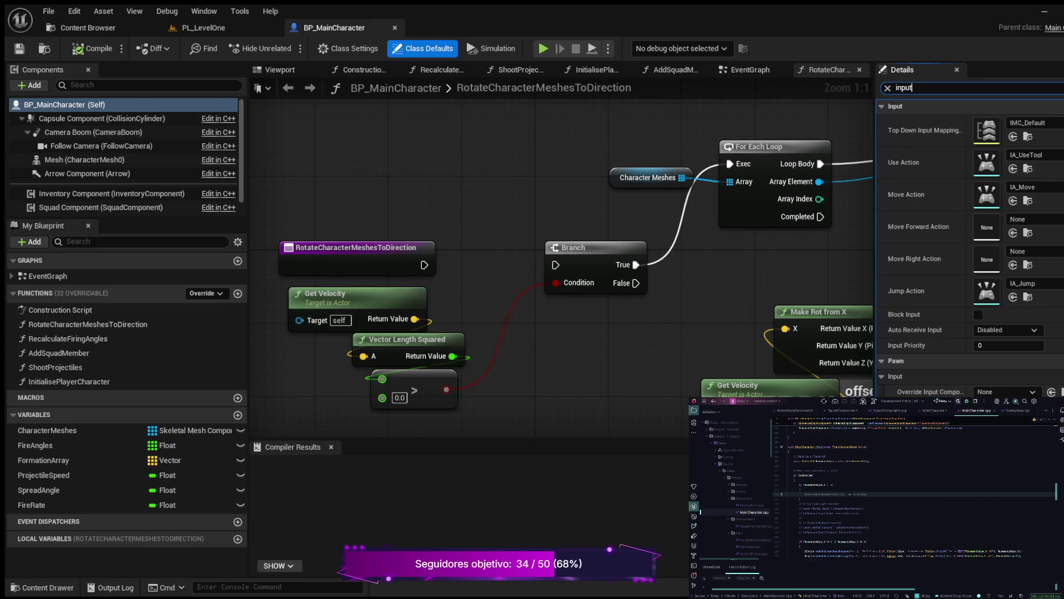
Add a MovementValue.Y condition block containing MoveRight(MovementValue.X).
key("Tab")
key("Down")
key("Return")
key("Tab")
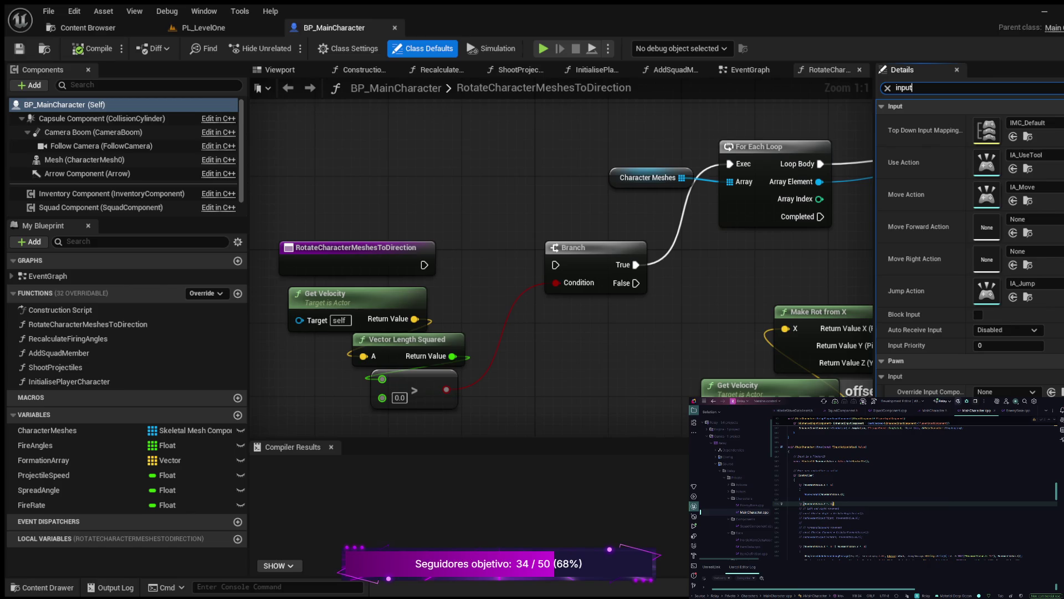
key("Return")
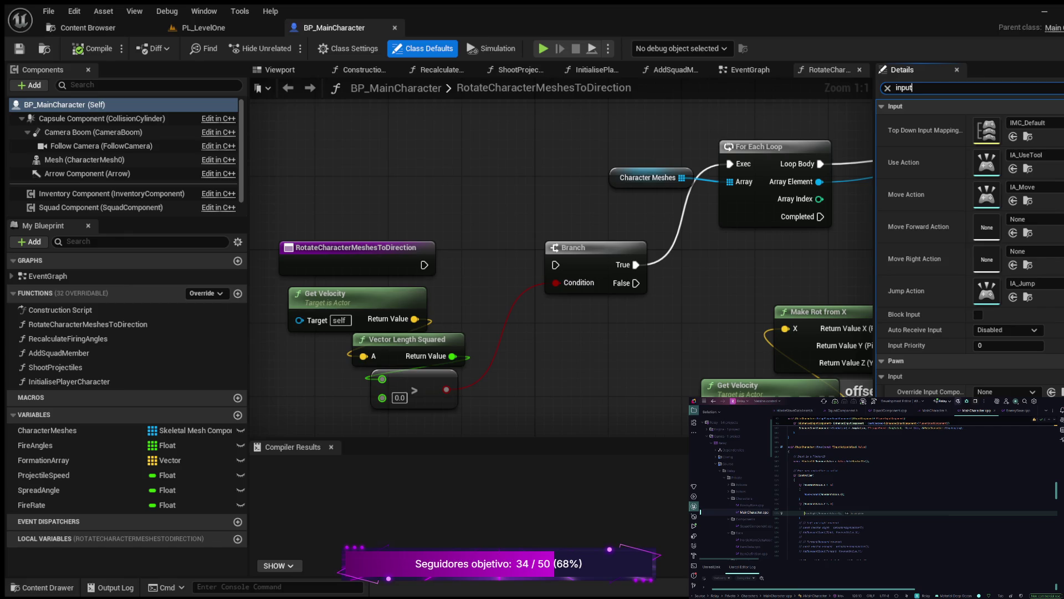
key("Tab")
left_click_drag(804, 513, 841, 512)
Move the cut statement and the MoveRight line into the Y condition block.
key("ctrl+x")
left_click(782, 489)
key("Return")
key("ctrl+v")
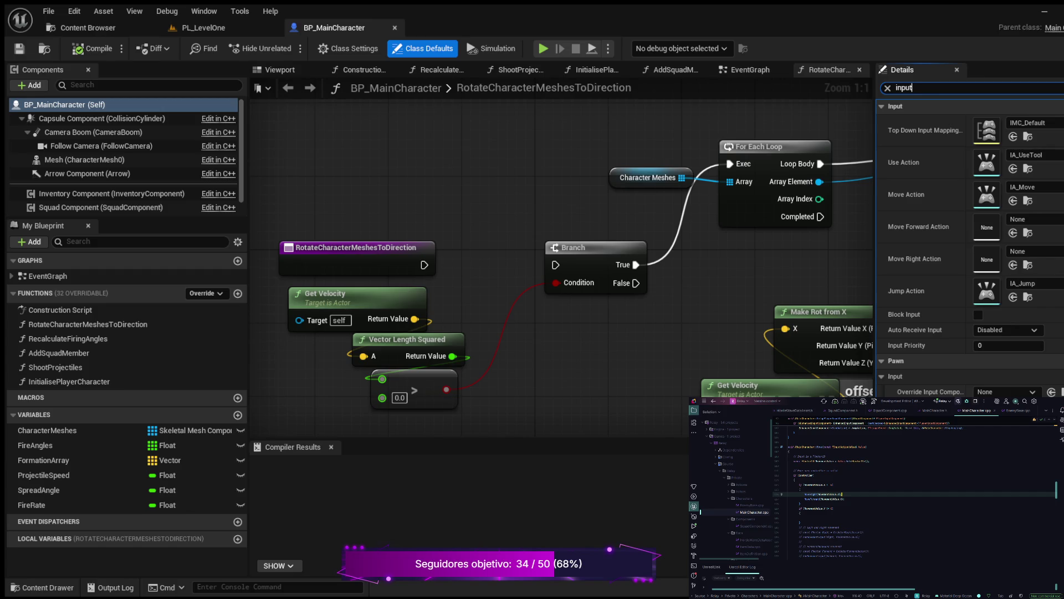
key("ctrl+x")
key("Down")
key("Down")
key("Down")
key("ctrl+v")
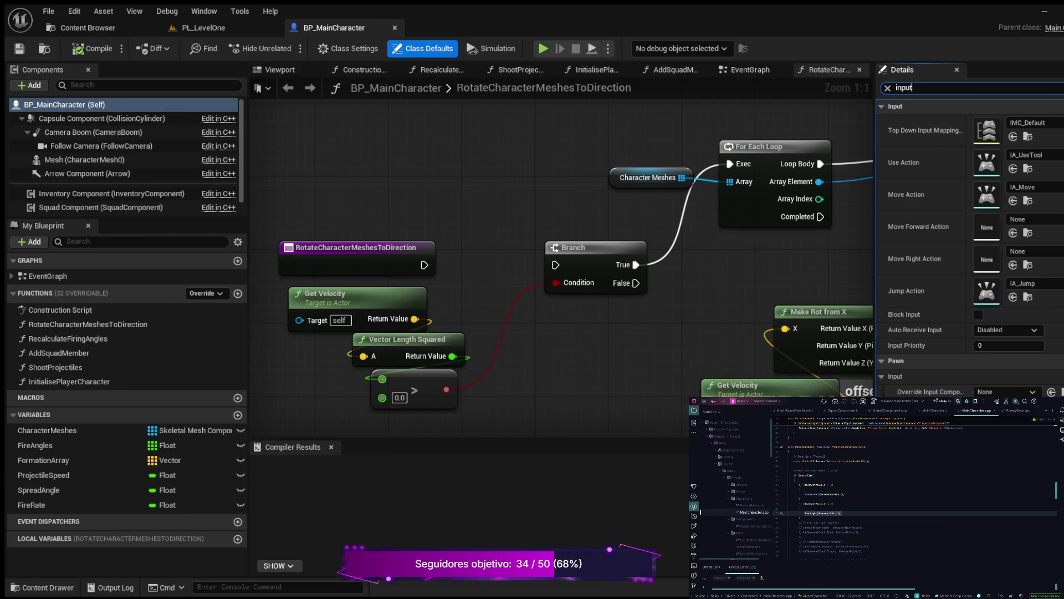
Replace the MoveForward call with Yaw += MovementValue.X.
left_click(829, 493)
left_click(821, 494)
key("BackSpace")
key("BackSpace")
key("BackSpace")
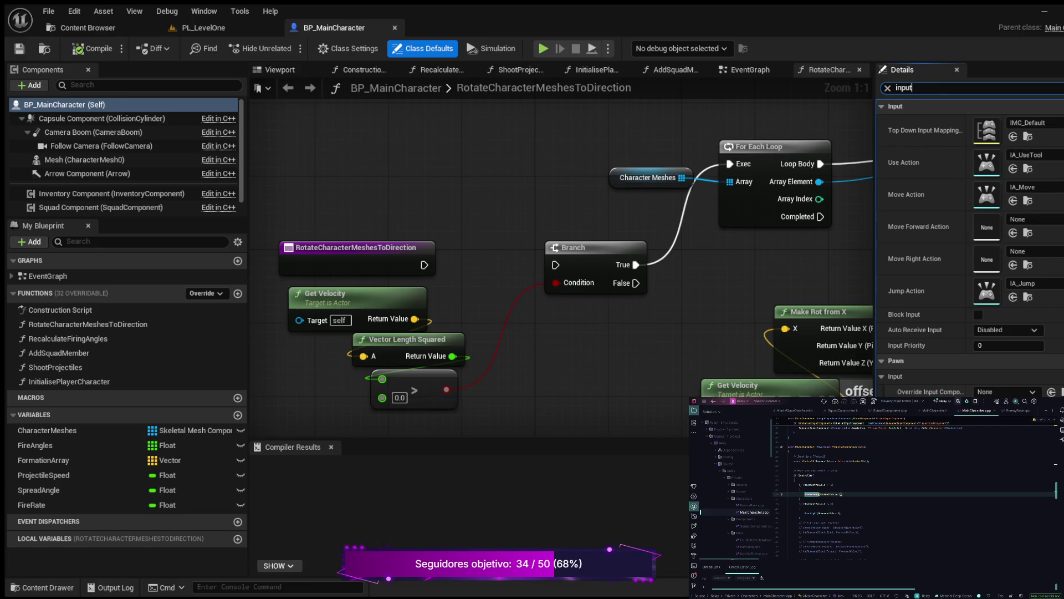
type("Yaw +=")
key("Return")
key("BackSpace")
Change the call further down to a Yaw = assignment and build the C++ project.
left_click(808, 494)
left_click(812, 494)
left_click(810, 513)
type("Yaw = ")
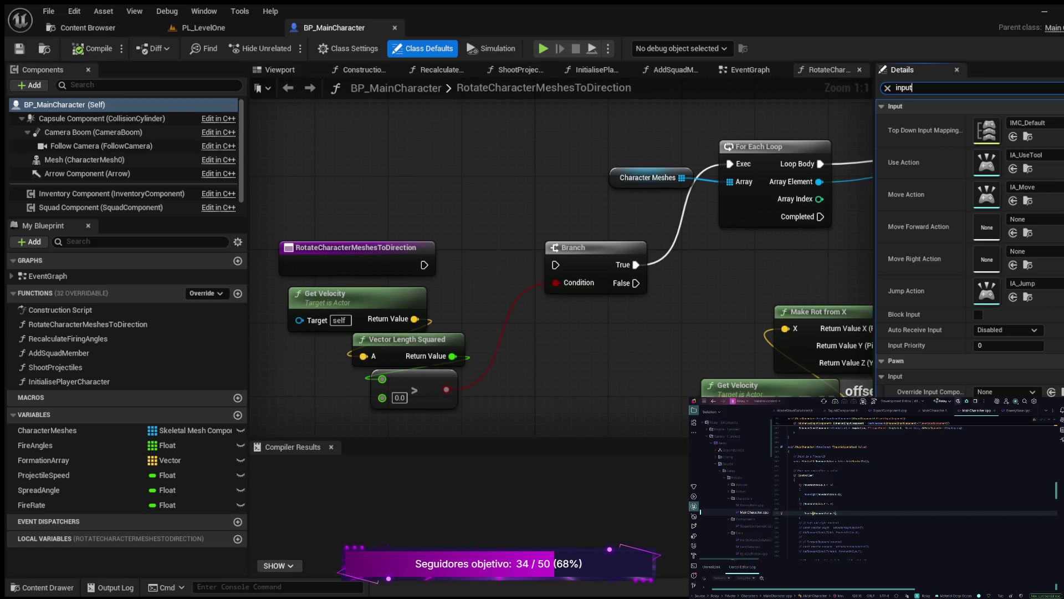
type(" =")
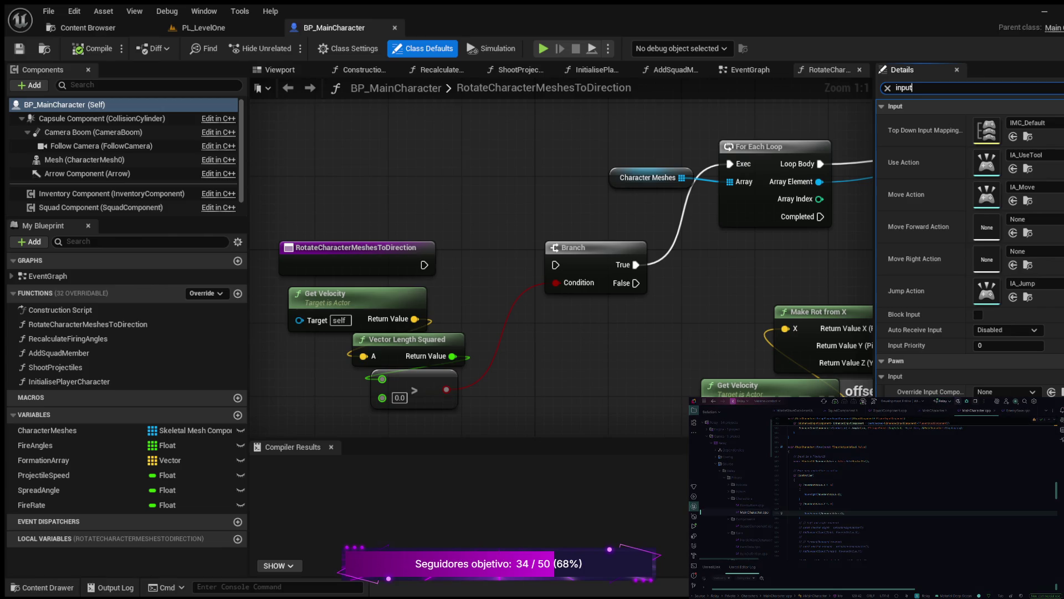
key("ctrl+shift+b")
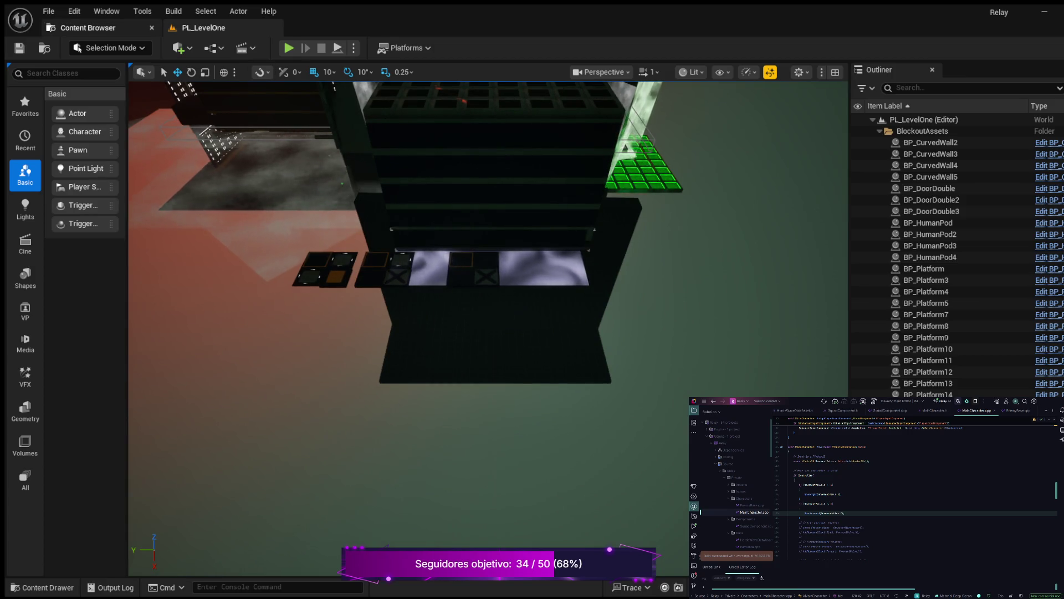
Open BP_MainCharacter, filter its Details for 'input', then browse to the Maps folder.
key("ctrl+space")
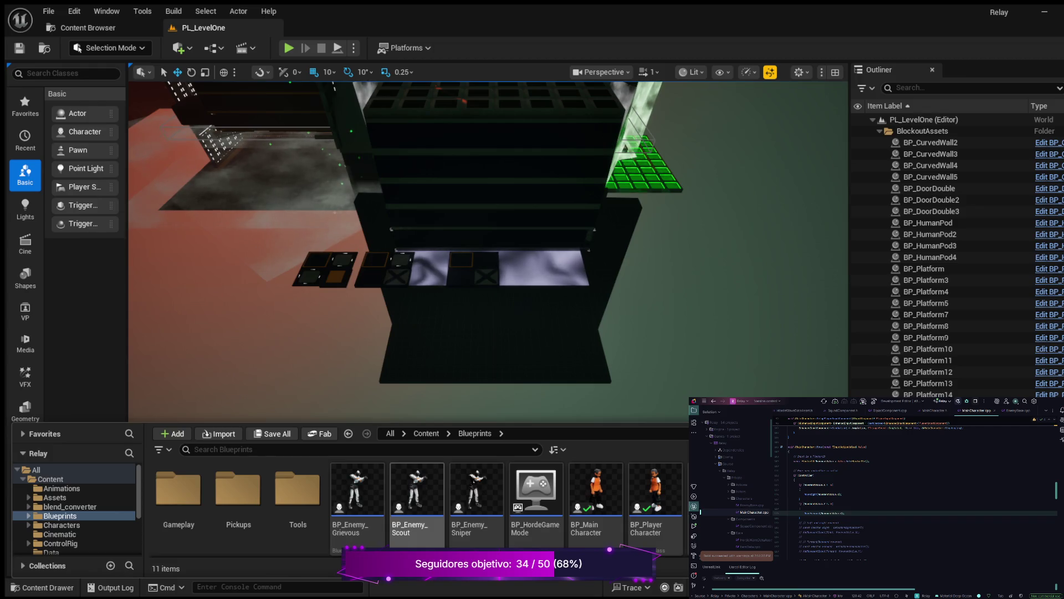
left_click(596, 494)
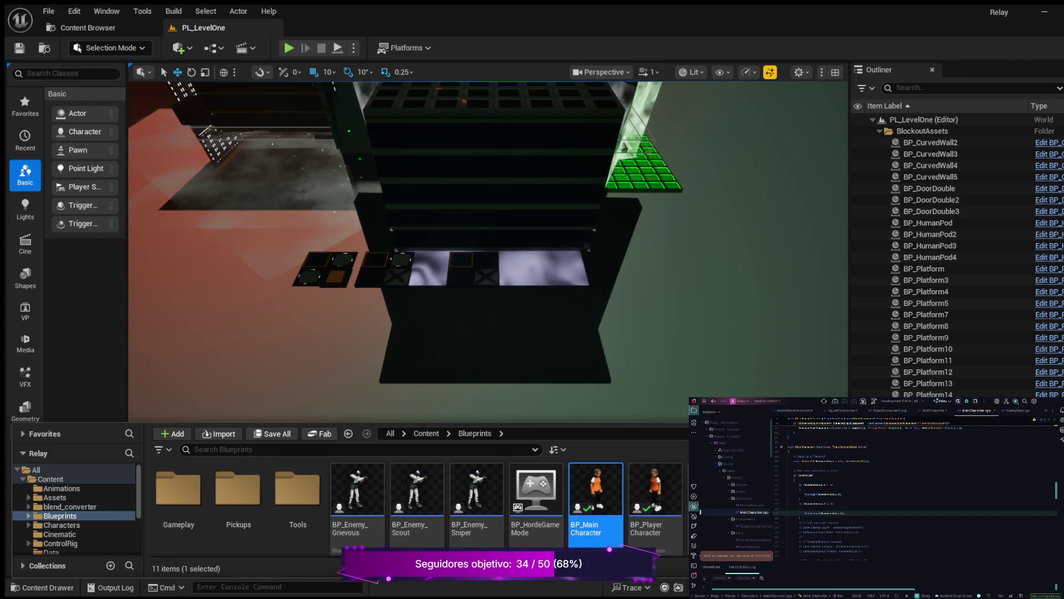
double_click(596, 493)
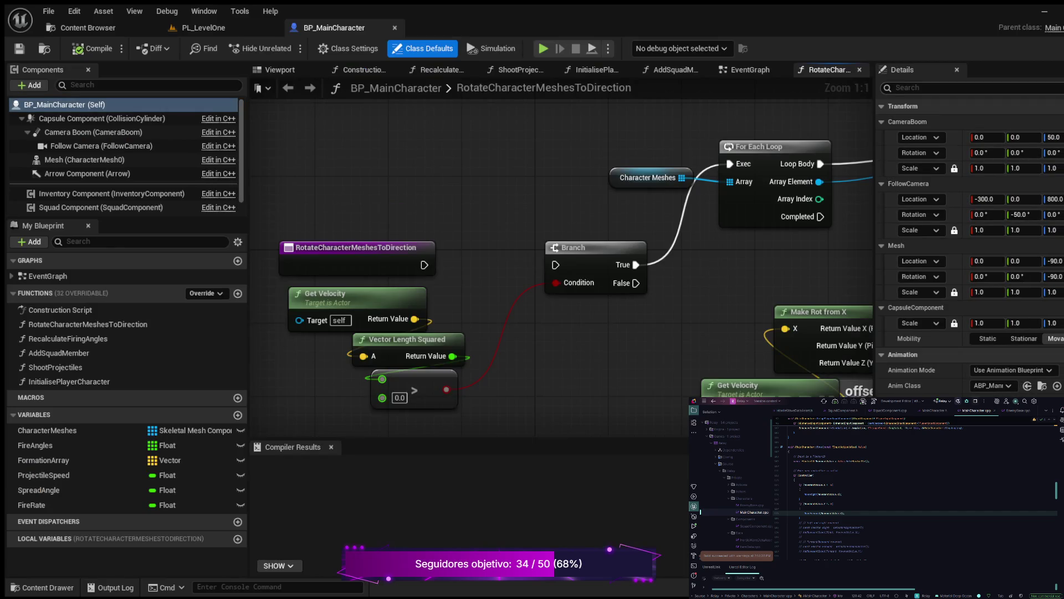
type("inpur")
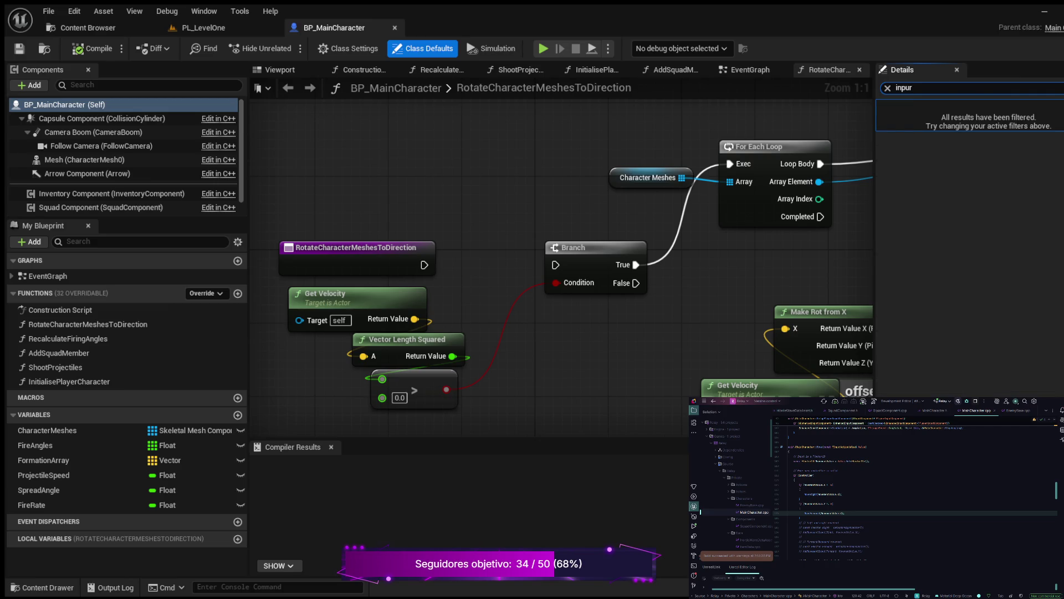
key("BackSpace")
type("t")
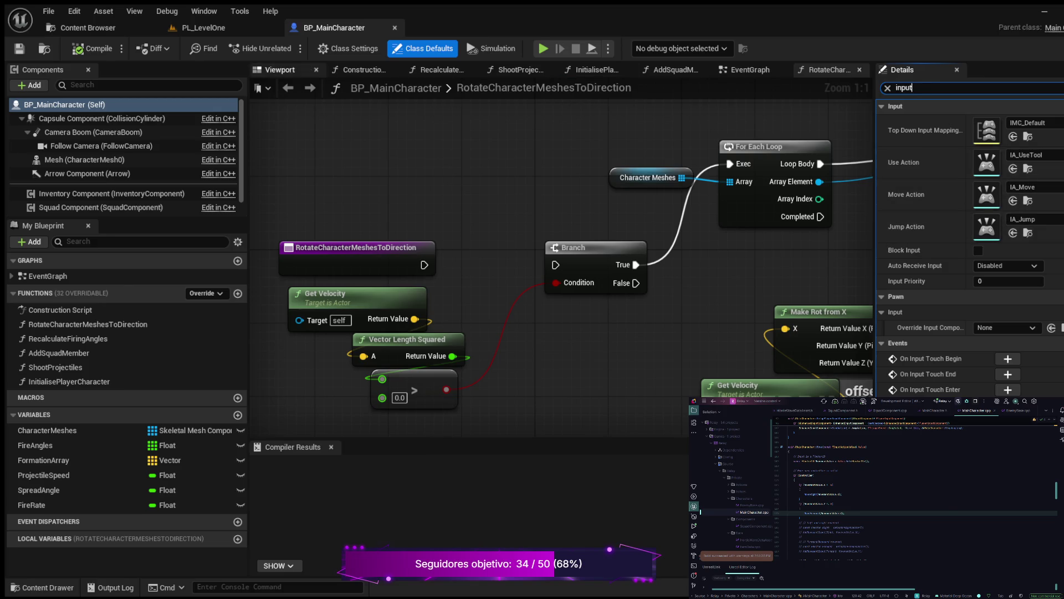
left_click(83, 28)
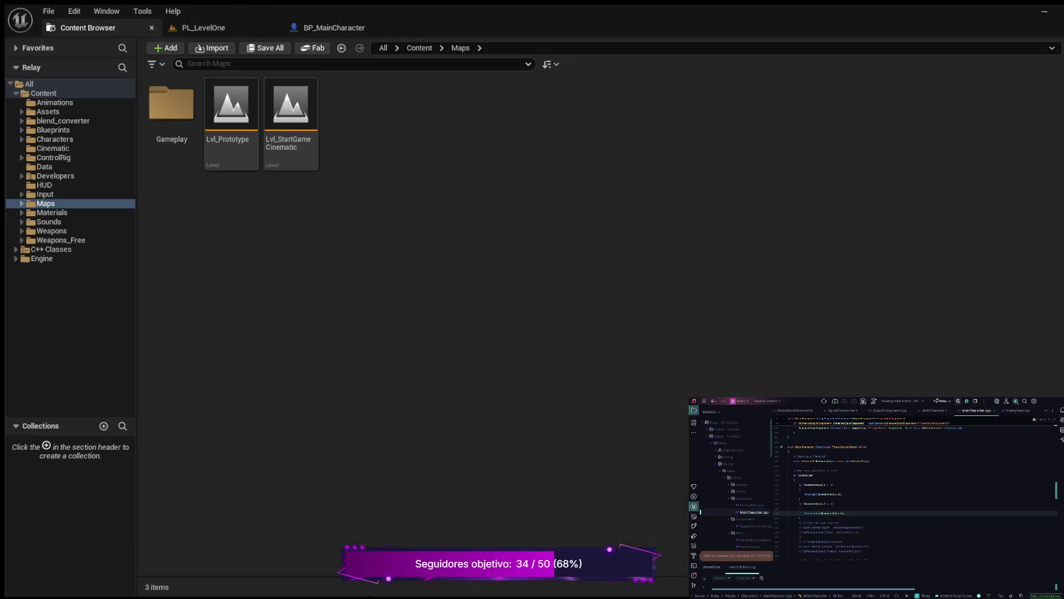
Open Lvl_Prototype and start Play In Editor with Alt+P.
double_click(231, 111)
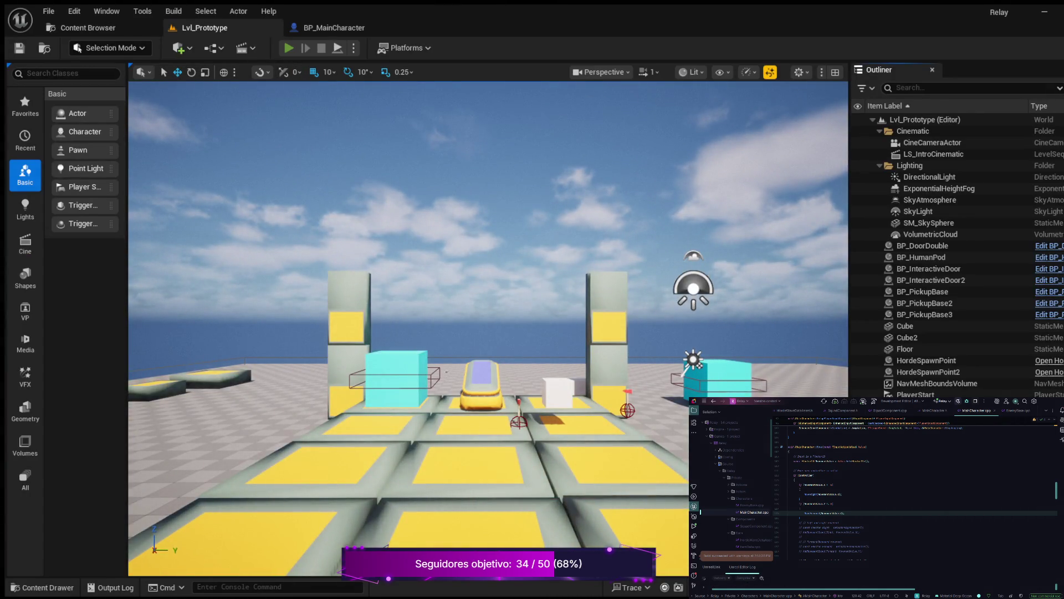
key("alt+p")
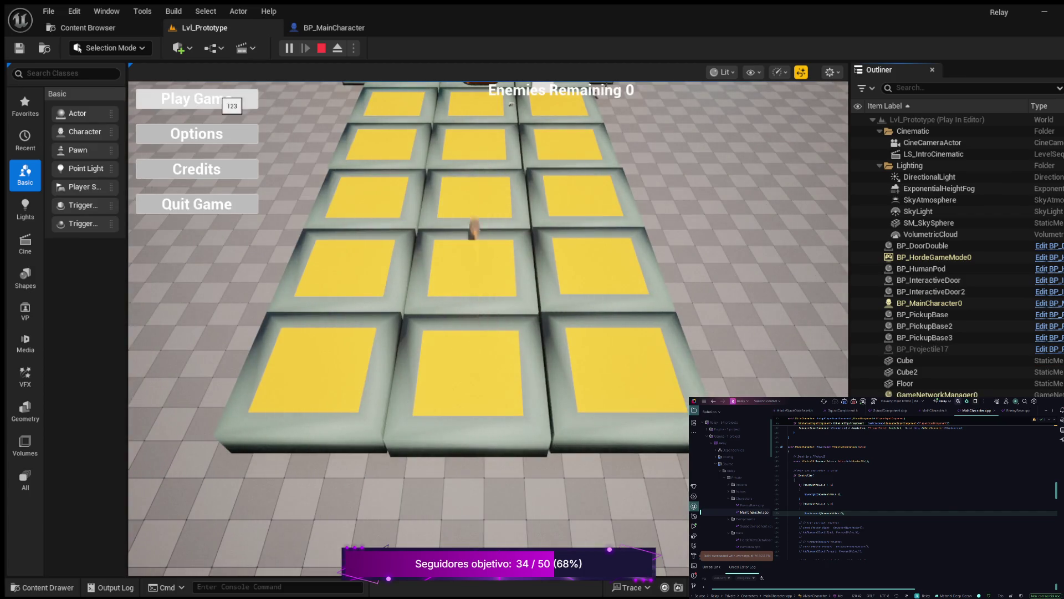
Start the game via Play Game, run the character in all directions with WASD, then stop.
left_click(222, 100)
key("w")
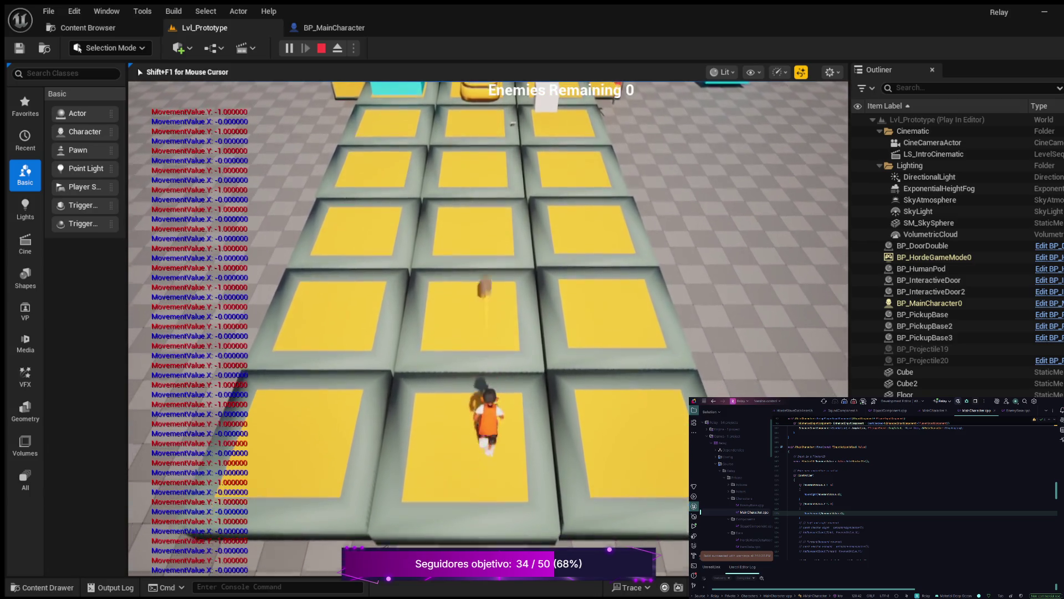
key("w")
key("d")
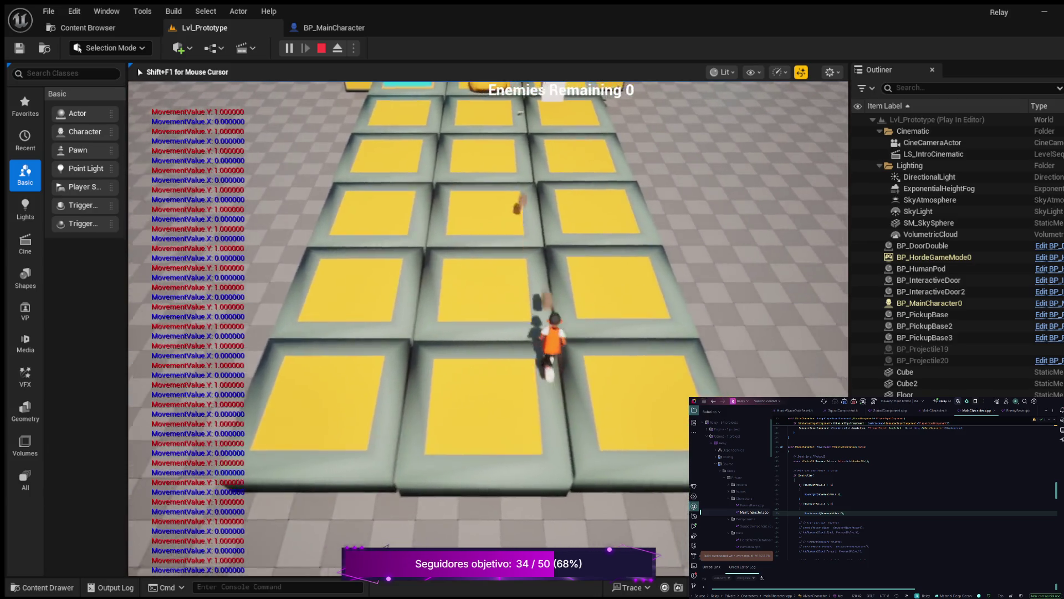
key("s")
key("d")
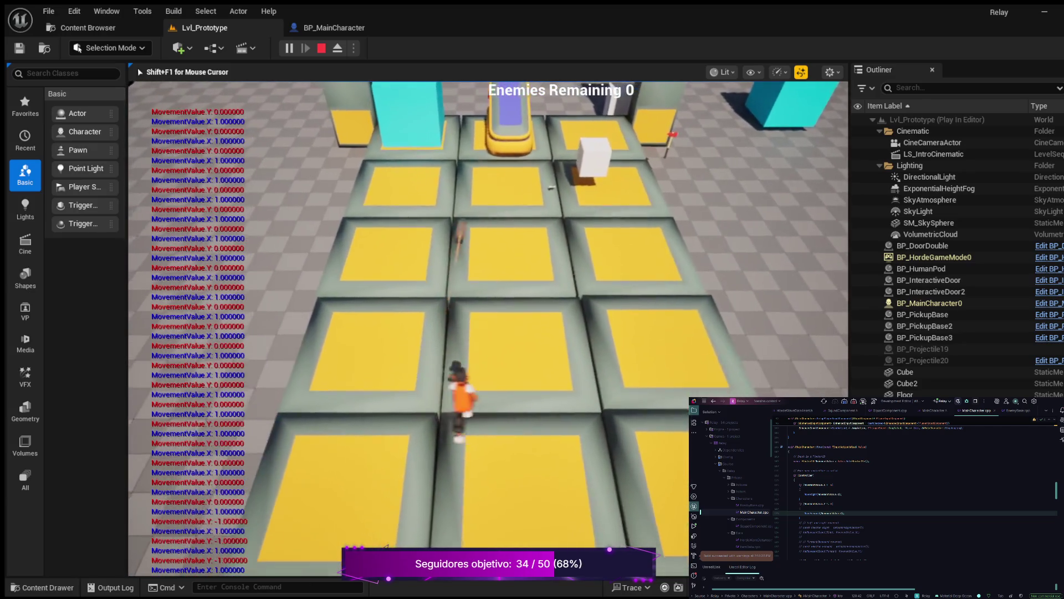
key("a")
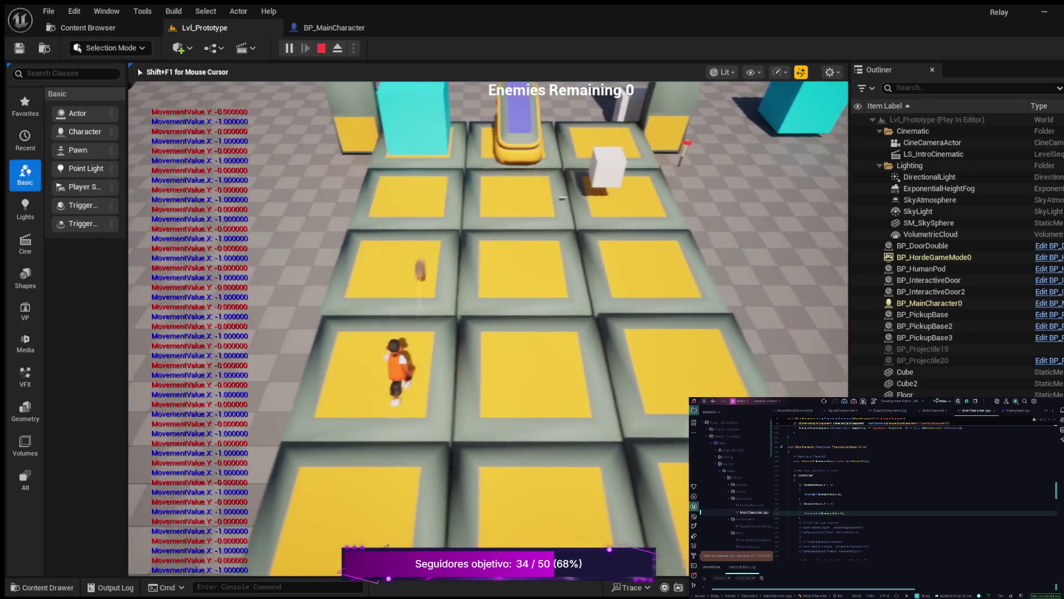
key("w")
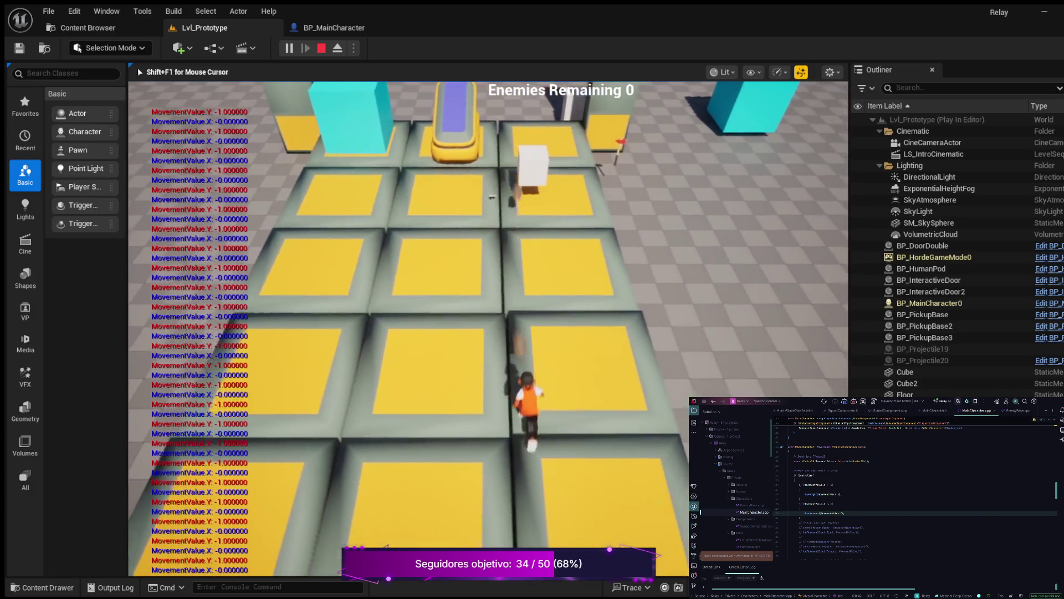
key("d")
key("s")
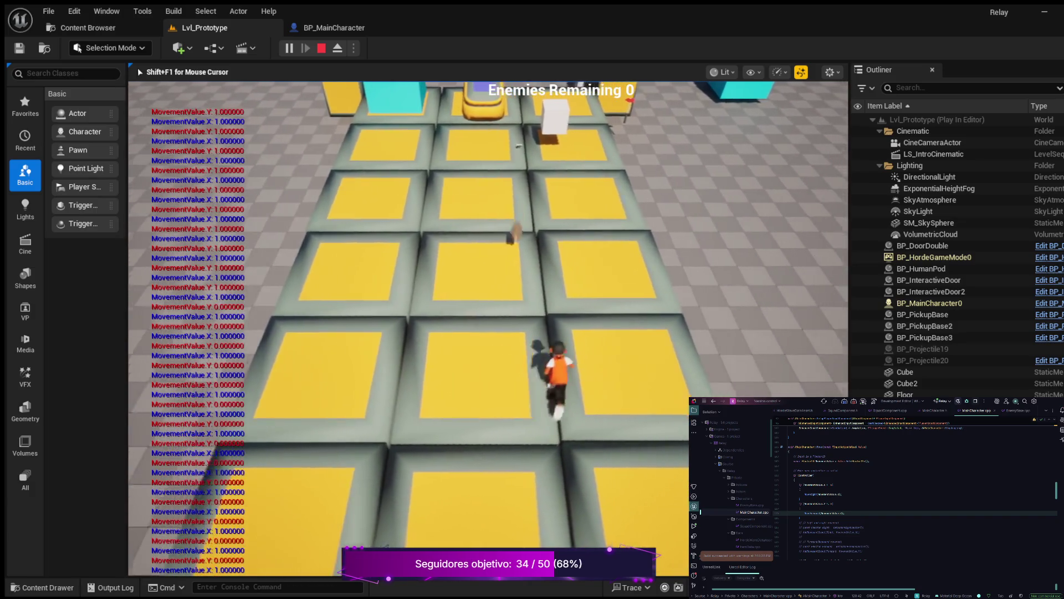
key("w")
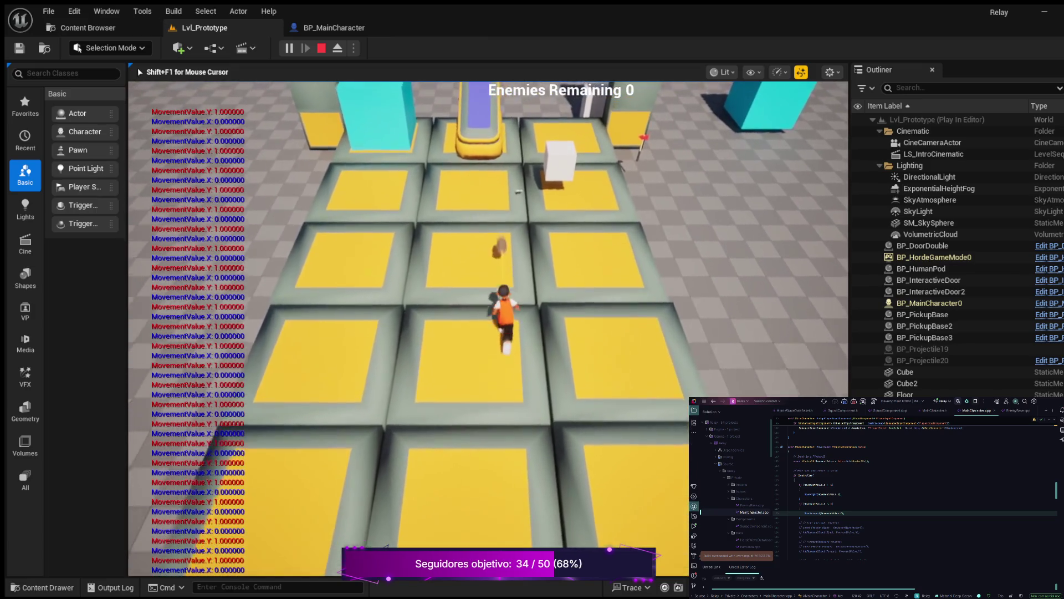
key("Escape")
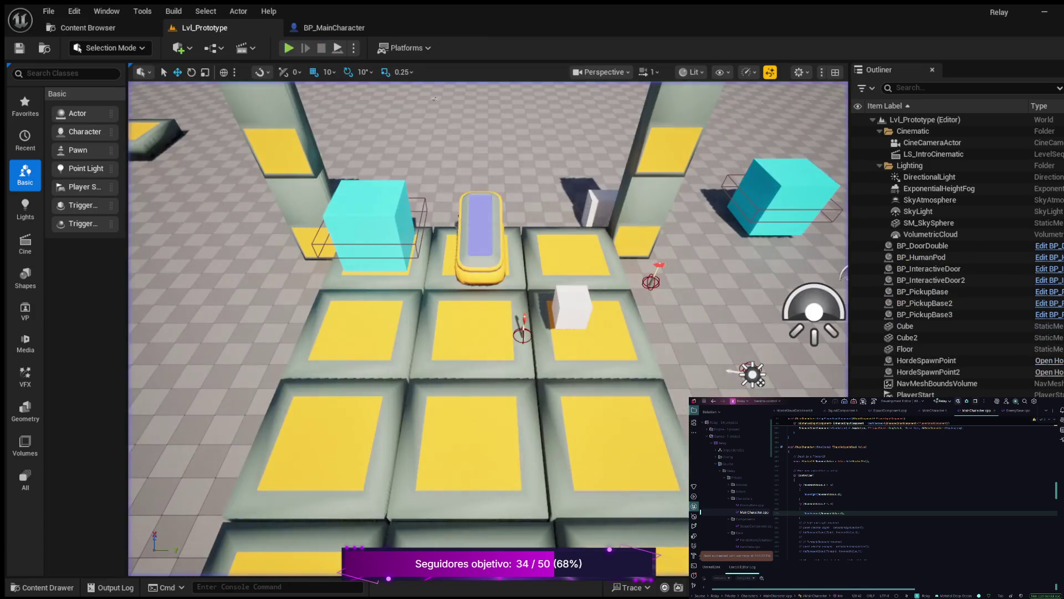
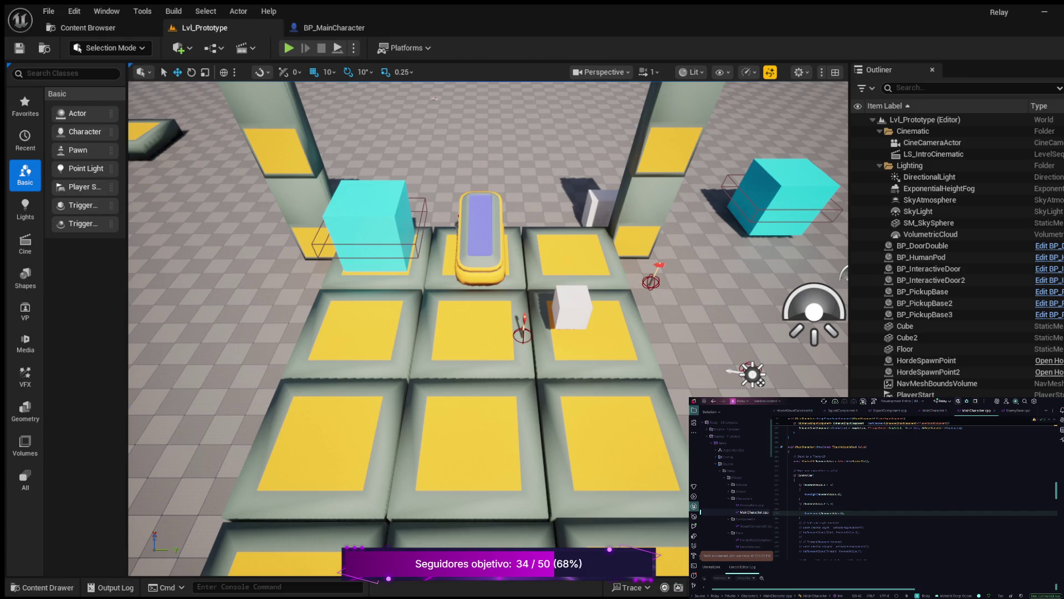
Insert a new blank line inside the MainCharacter constructor in MainCharacter.cpp.
scroll(915, 488, "up", 10)
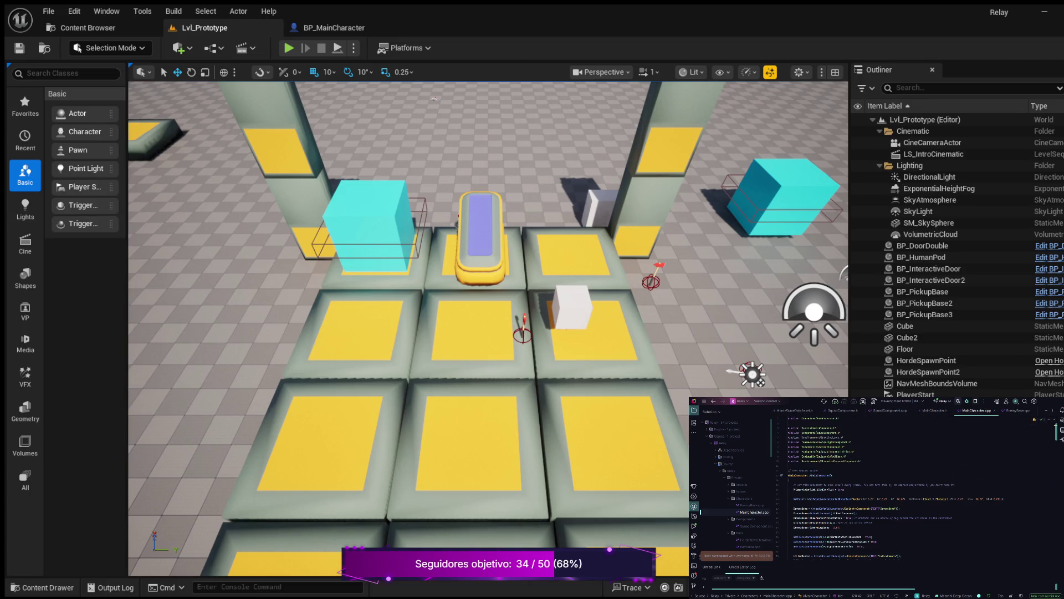
scroll(896, 488, "down", 3)
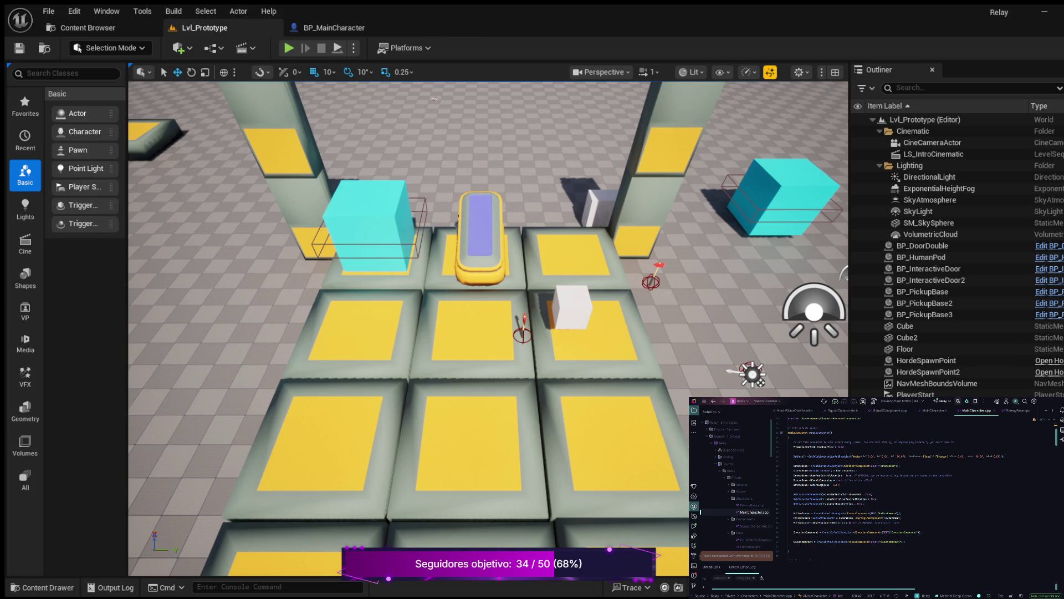
left_click(792, 489)
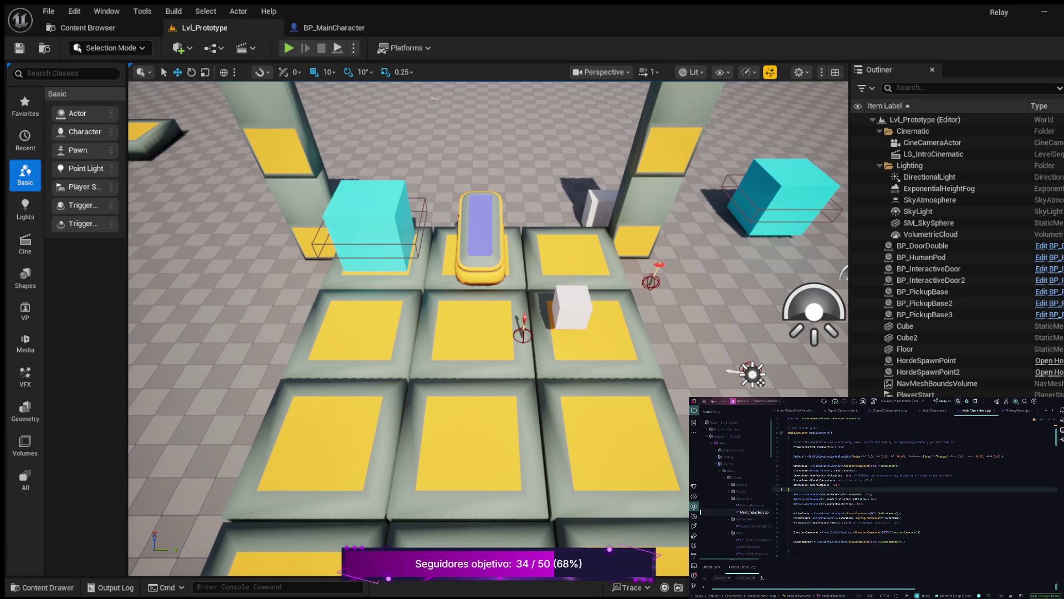
key("Return")
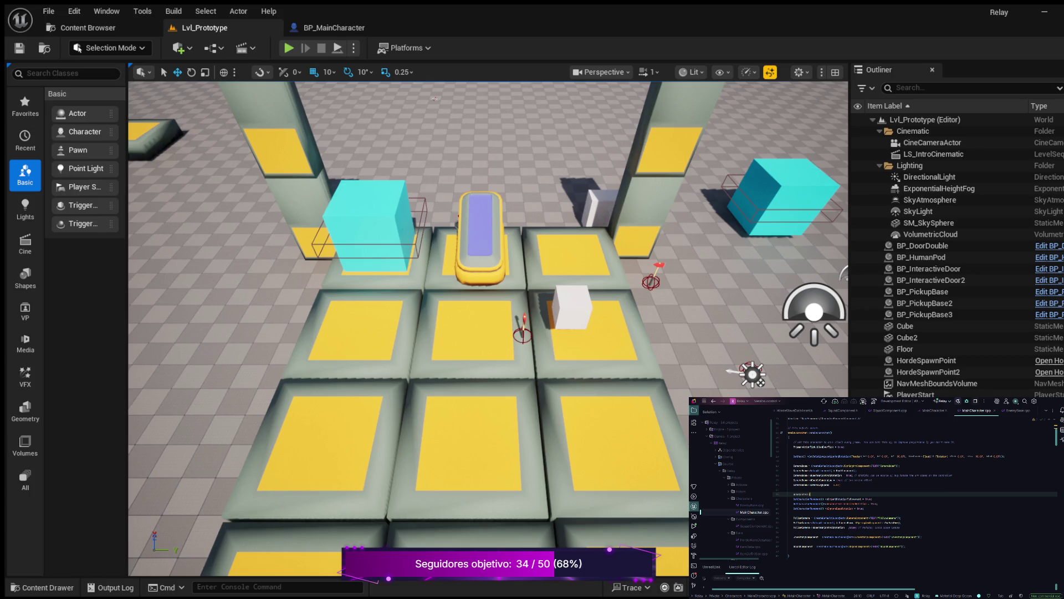
Set bUseControllerRotationYaw = false; in the constructor and start a new line below it.
type("RotationYaw = false;")
double_click(810, 494)
key("End")
key("Return")
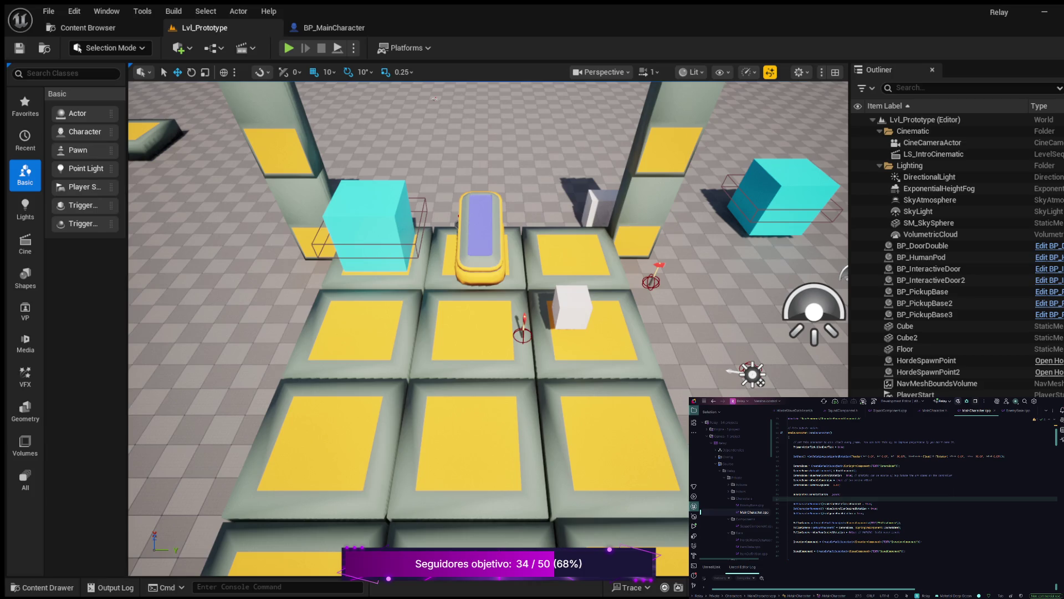
Add a GetCharacterMovement()->RotationRate FRotator line with value 5, then launch Play-in-Editor.
left_click(877, 504)
key("Return")
key("Return")
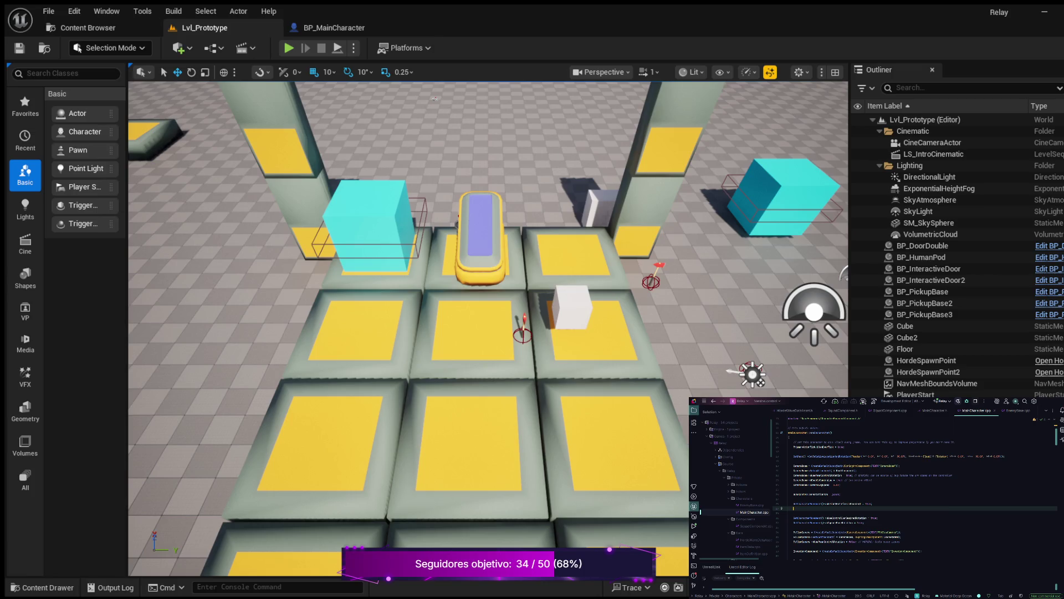
type("Get")
key("Tab")
type("5")
left_click(289, 48)
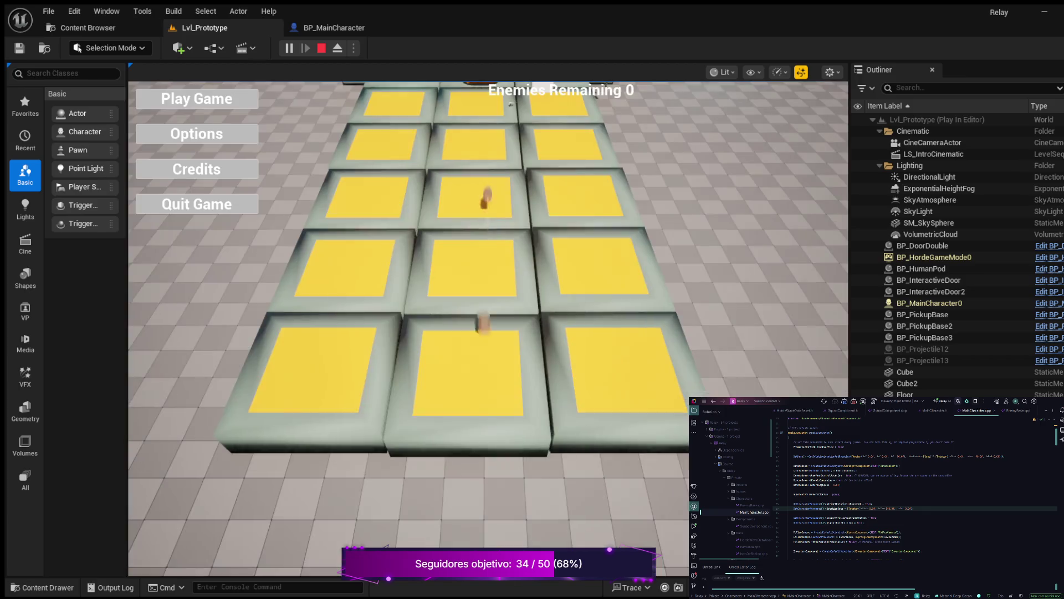
Run the character forward, back, left and right around the tiles with WASD.
key("s")
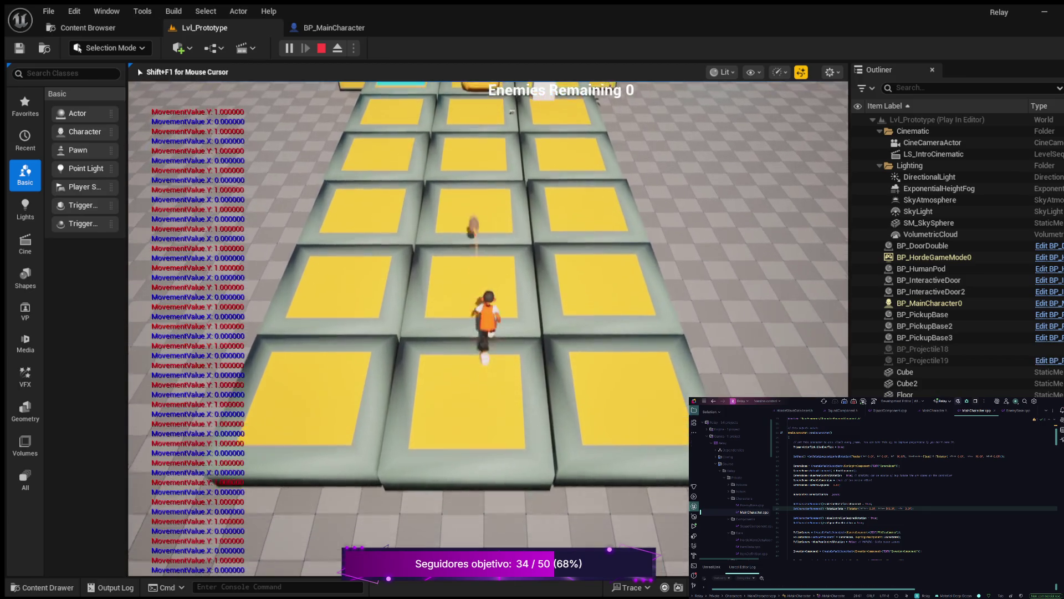
key("d")
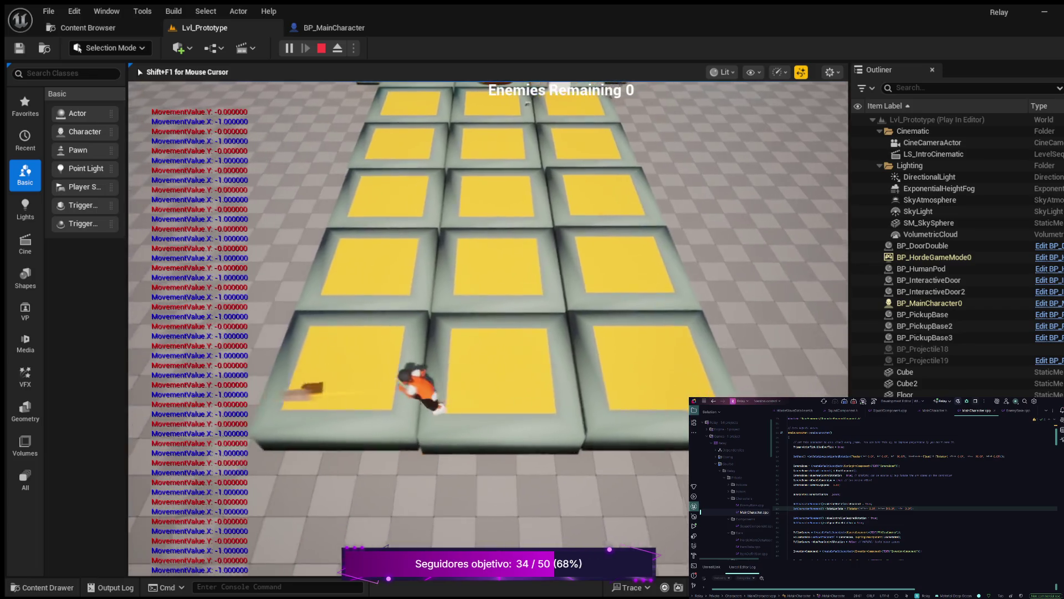
key("w")
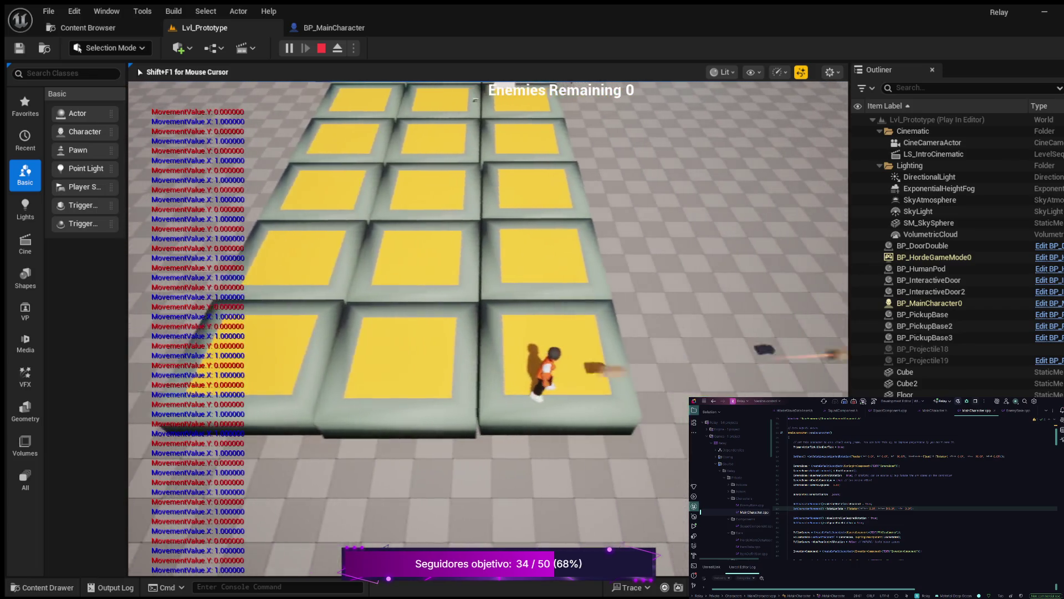
key("a")
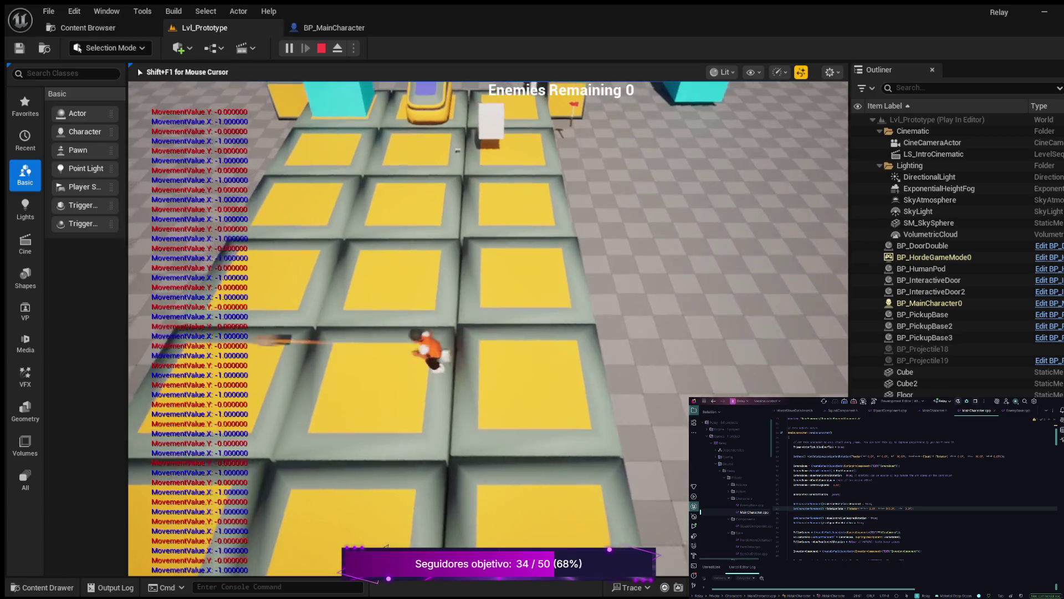
key("d")
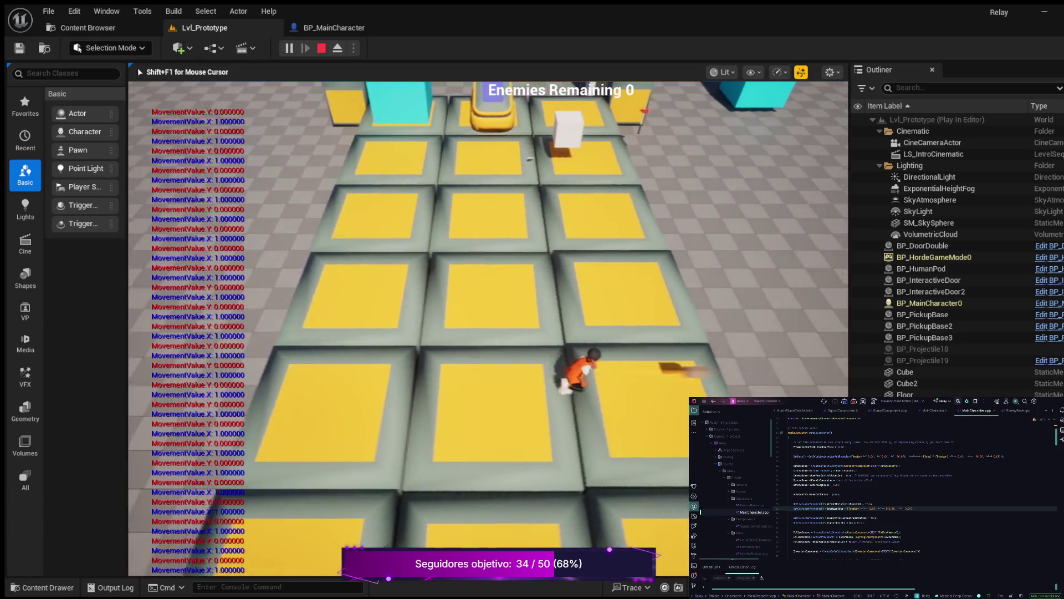
key("s")
key("w")
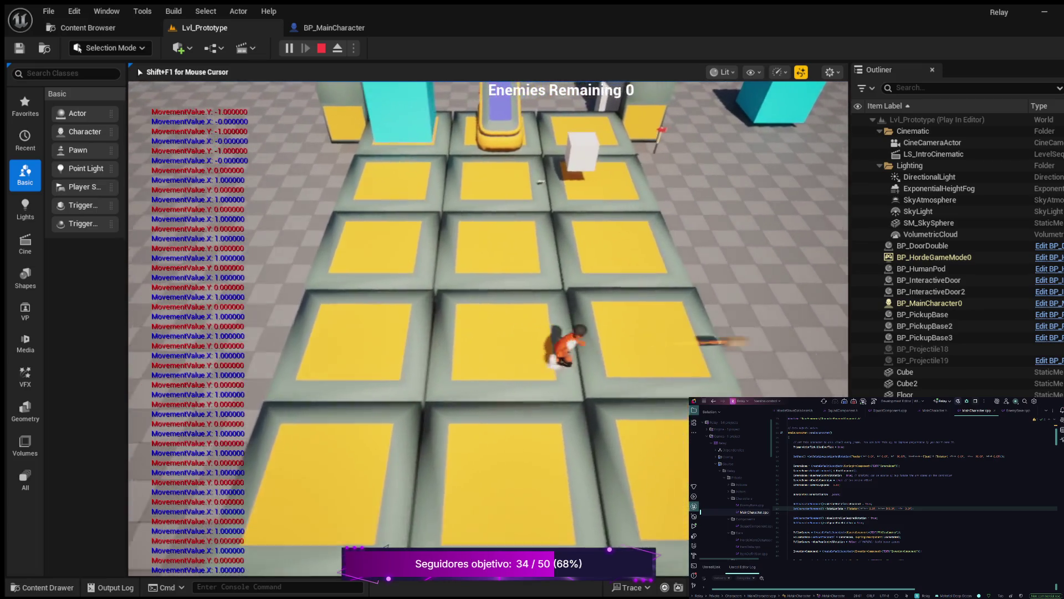
key("a")
key("w")
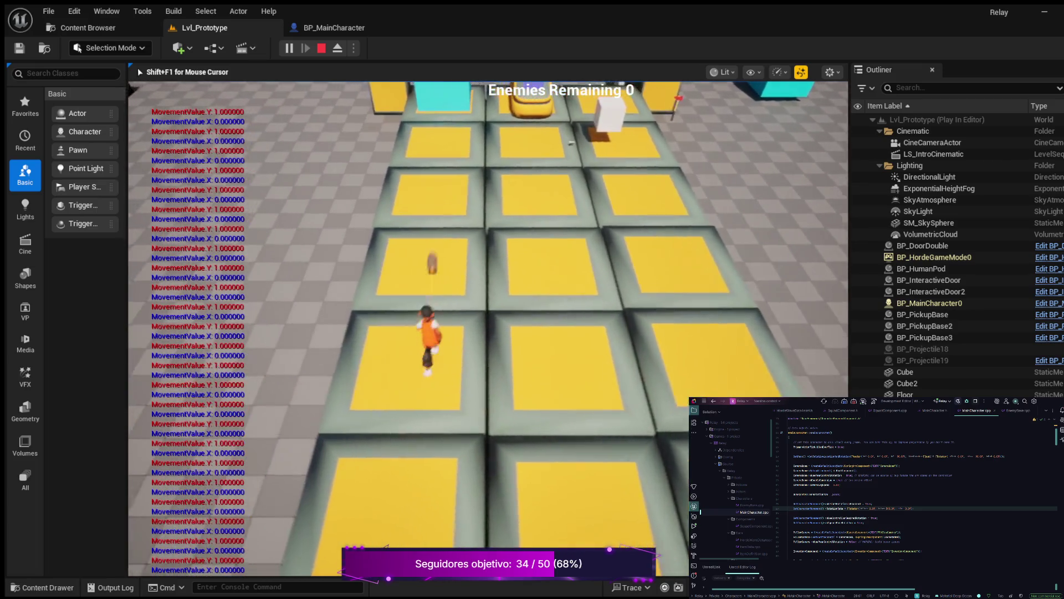
key("d")
key("s")
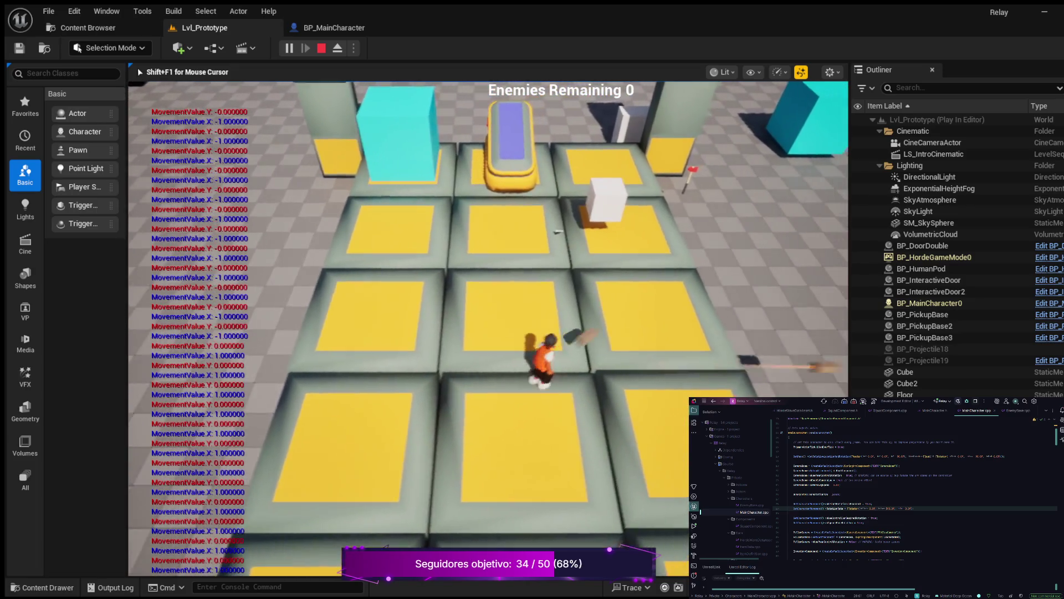
key("w")
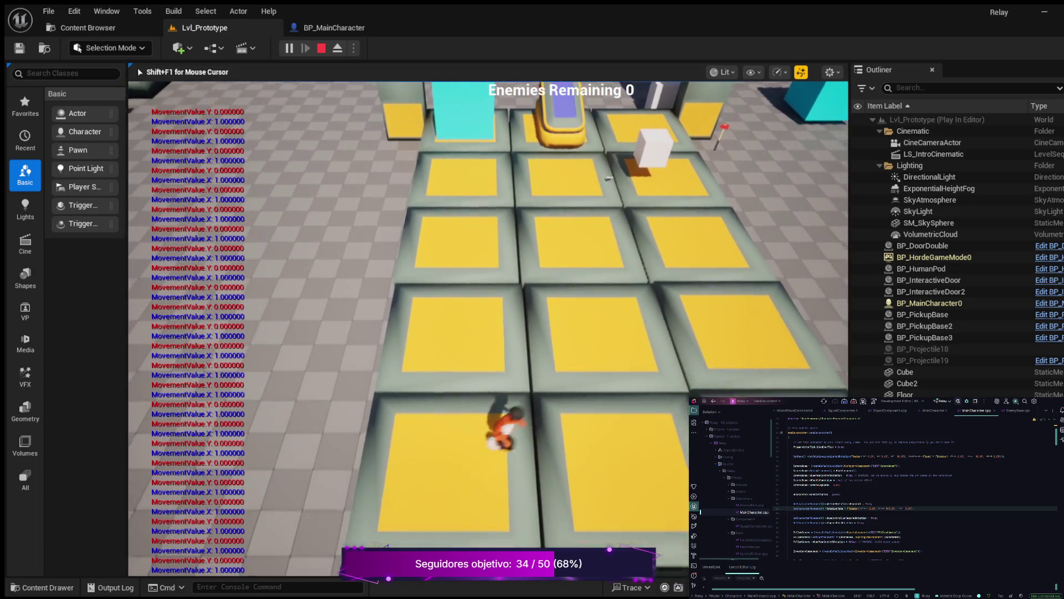
key("s")
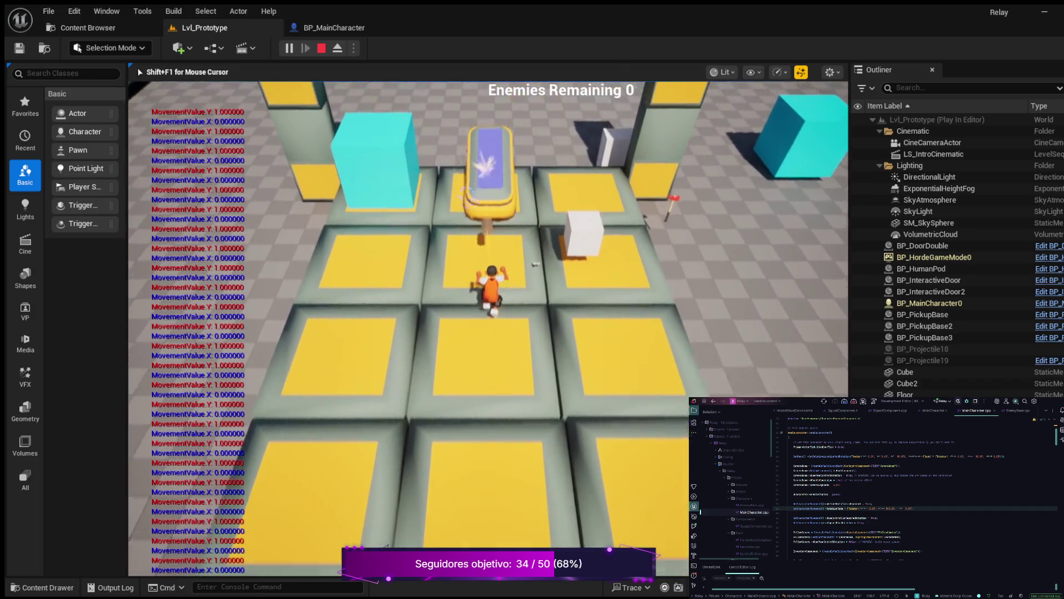
key("a")
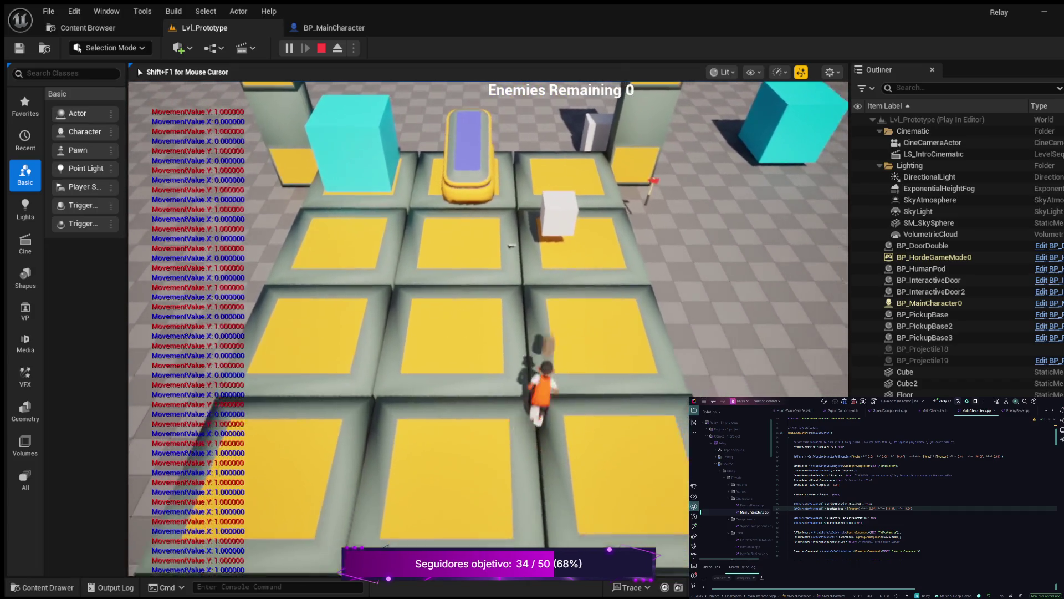
key("w")
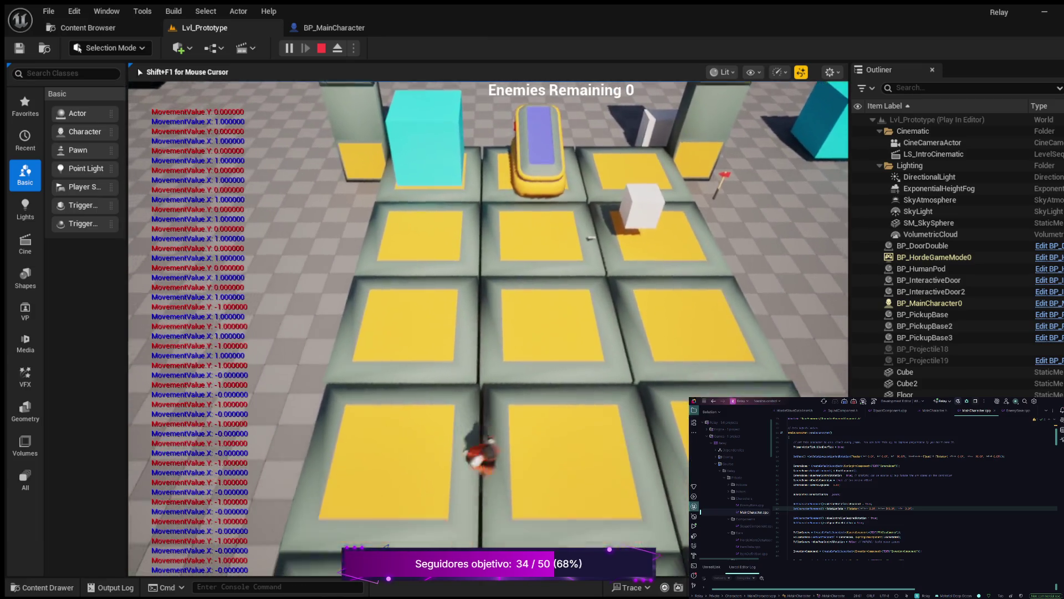
Run the character left, right, forward, back and diagonally across the tiles.
key("d")
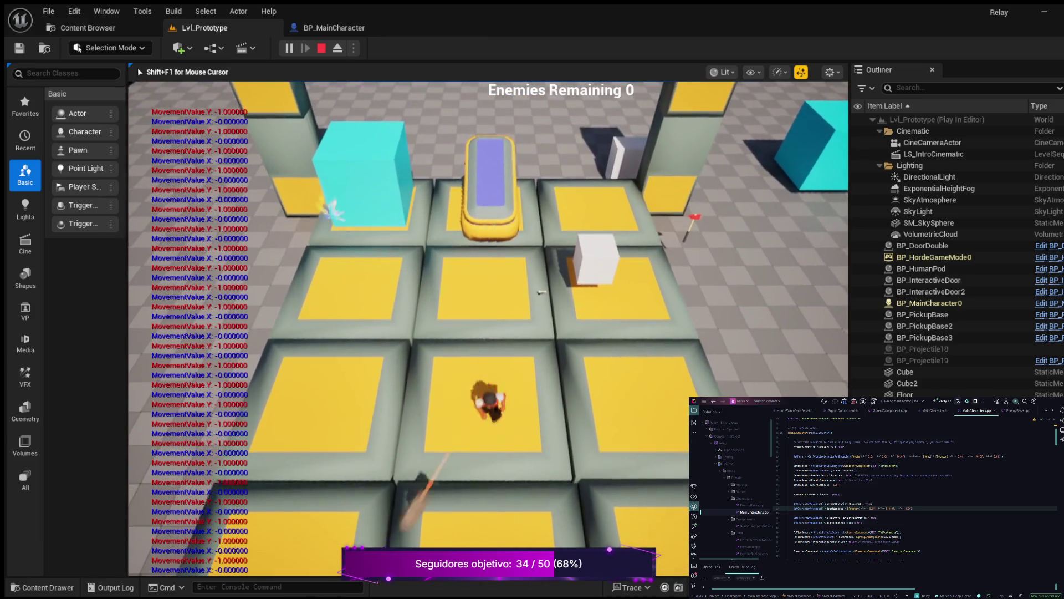
key("a")
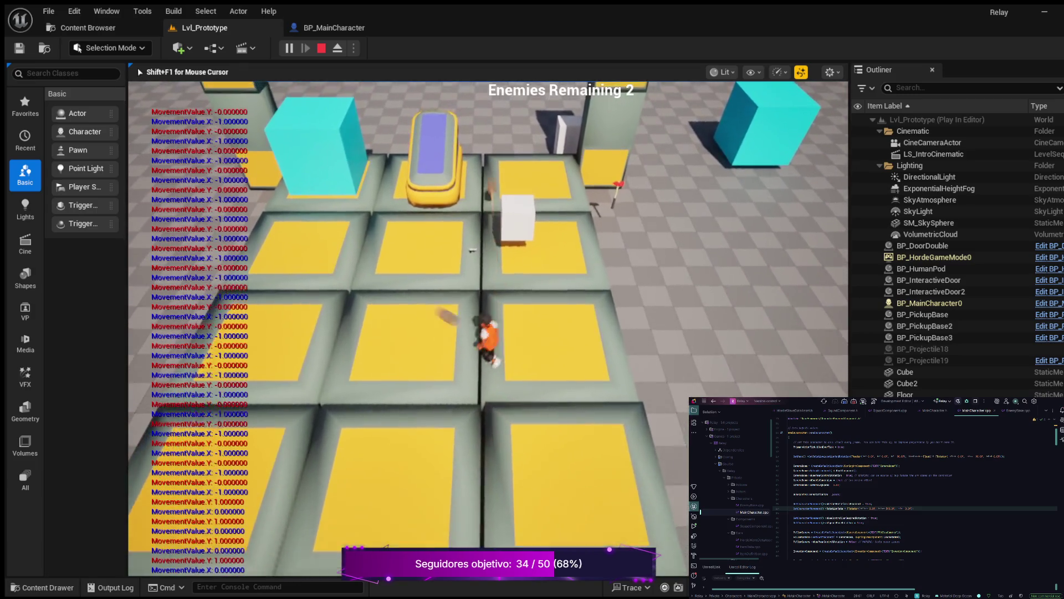
key("d")
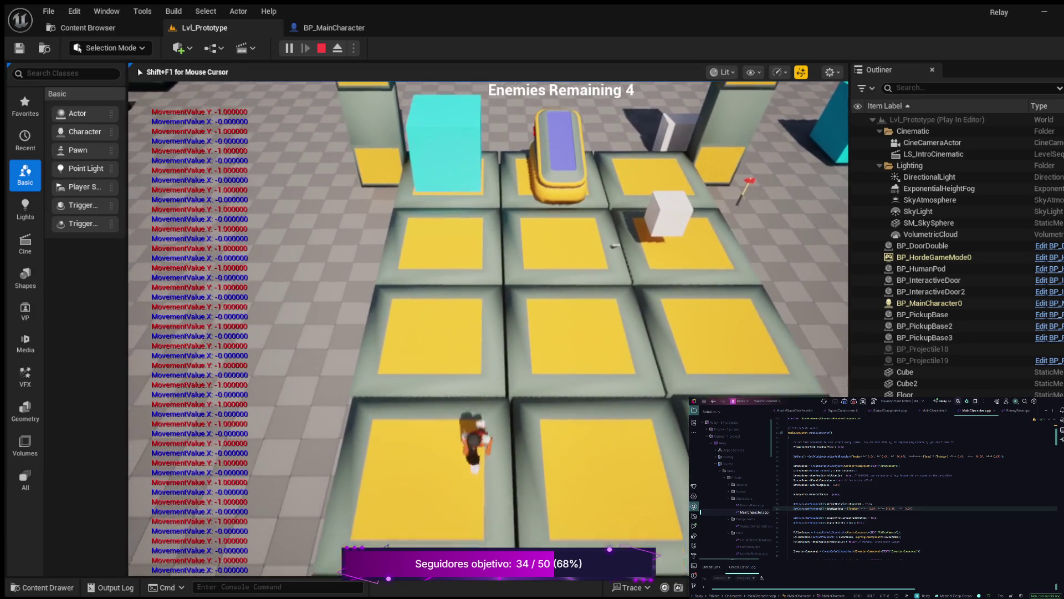
key("a")
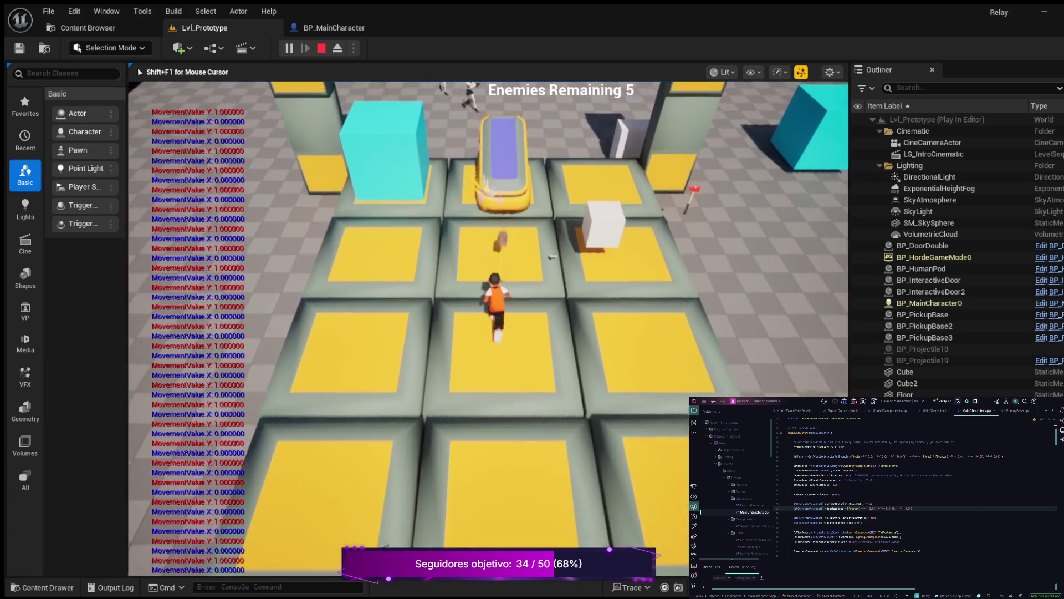
key("s")
key("a")
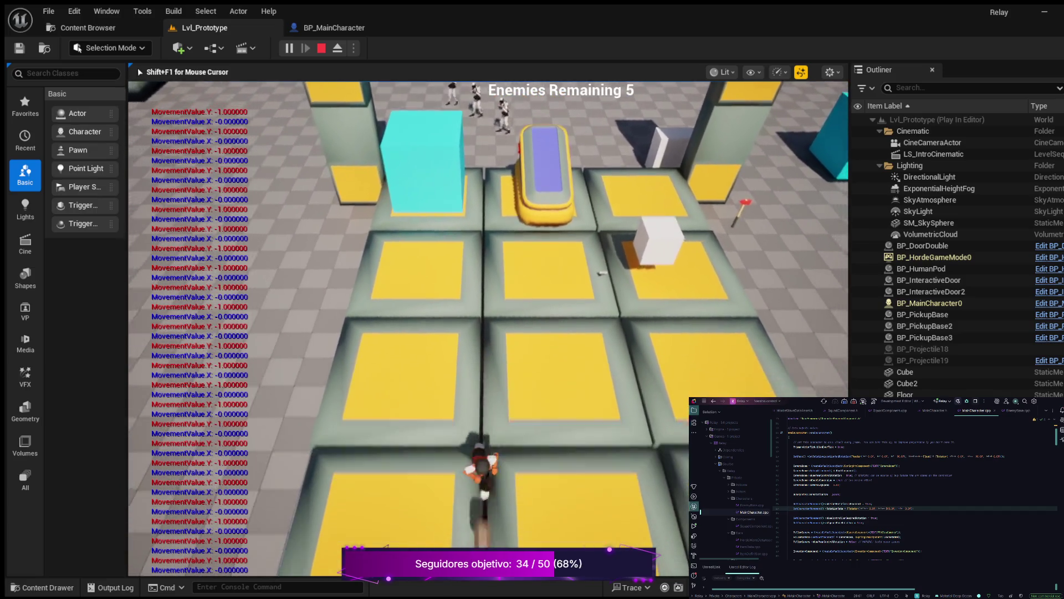
key("w")
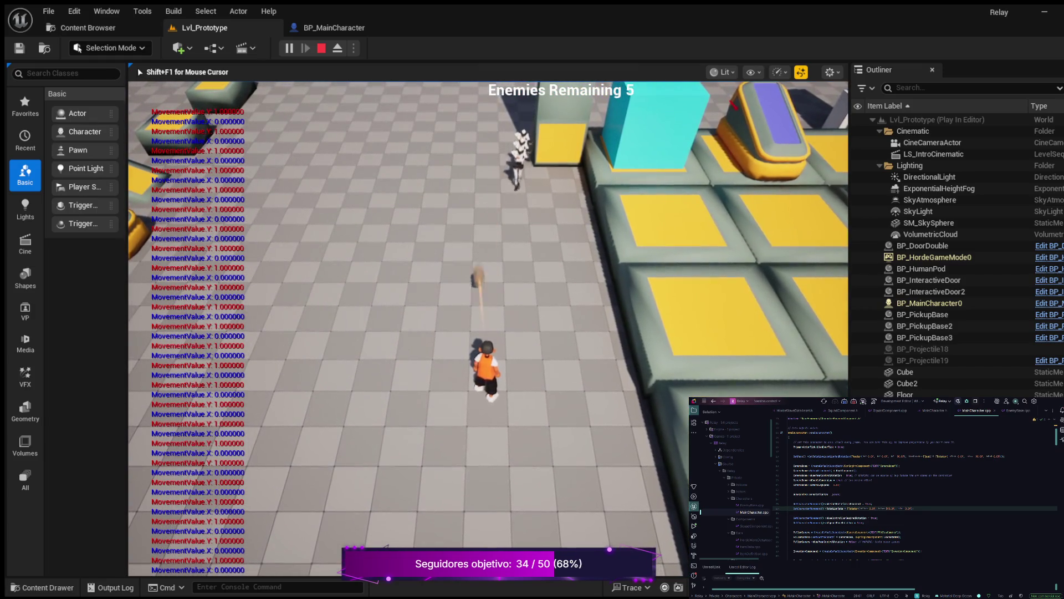
key("d")
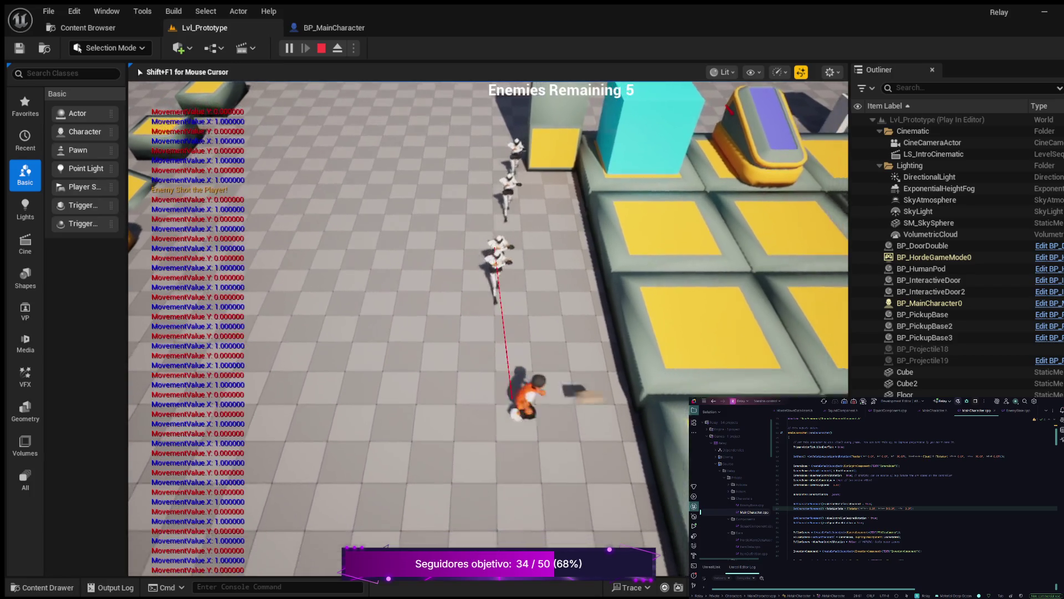
key("s")
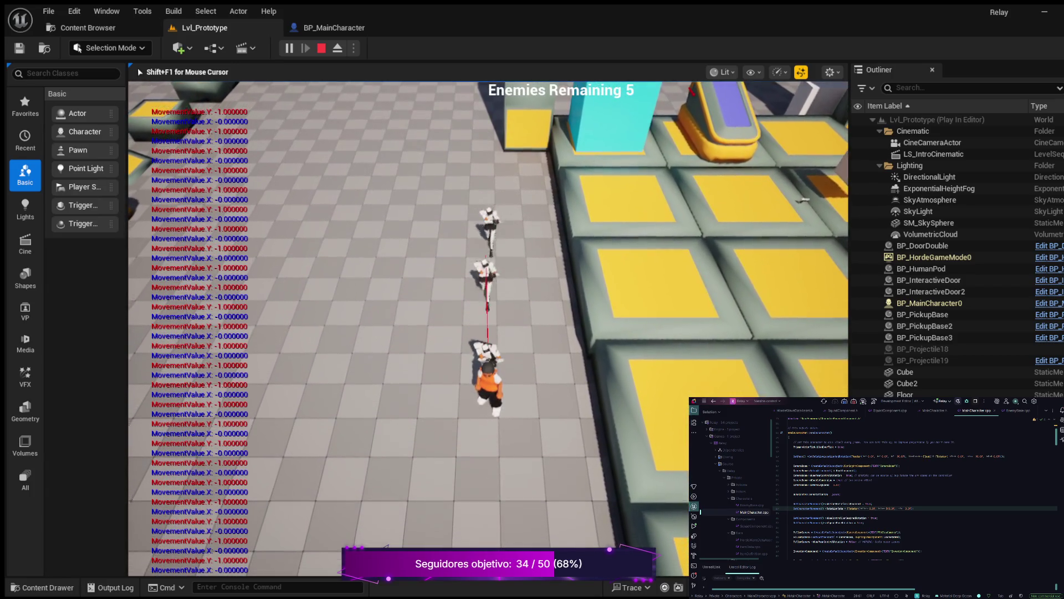
key("w")
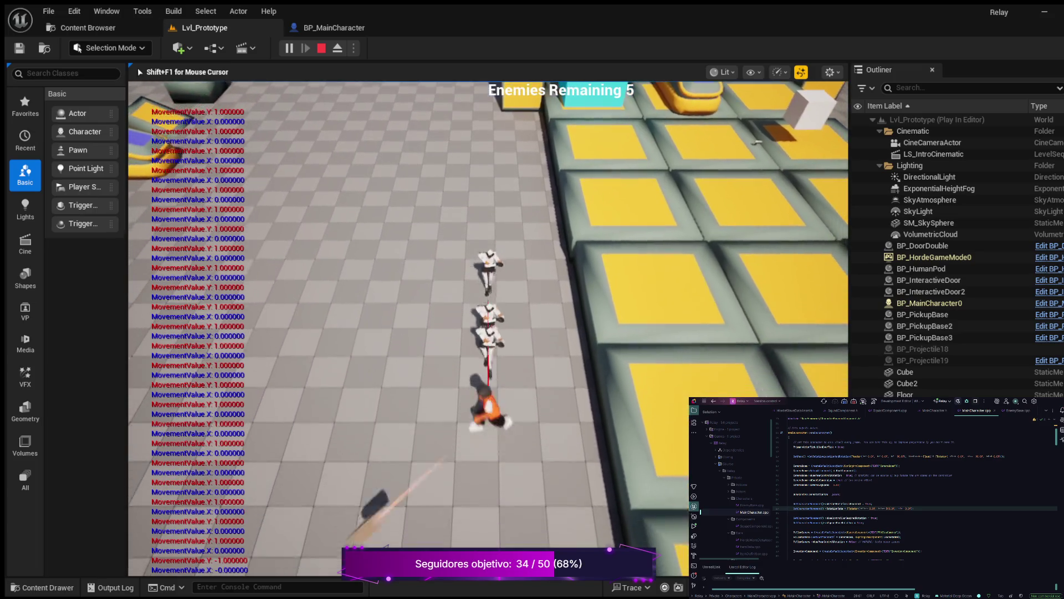
key("d")
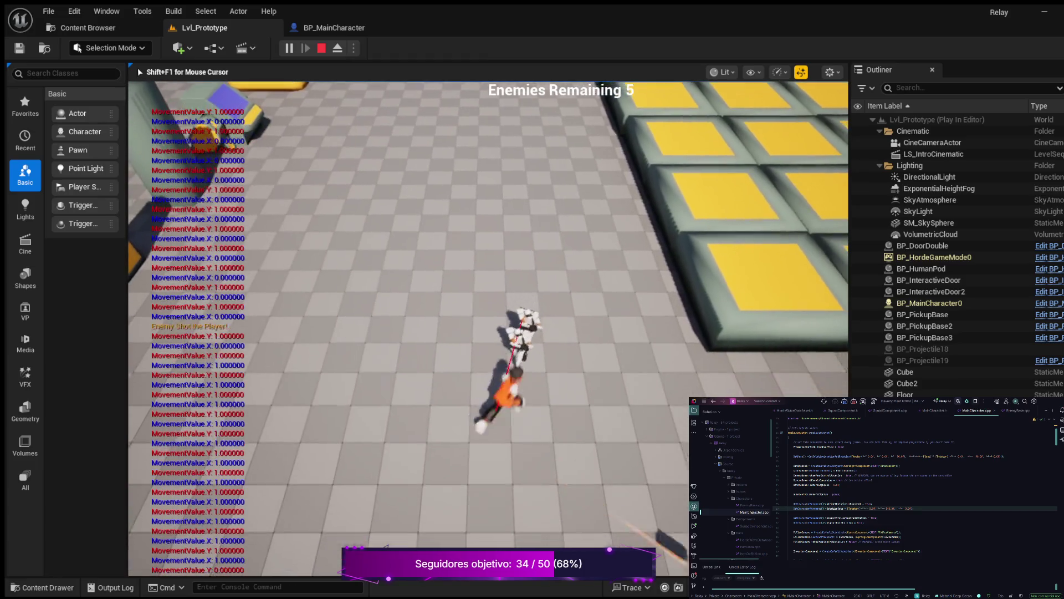
key("w")
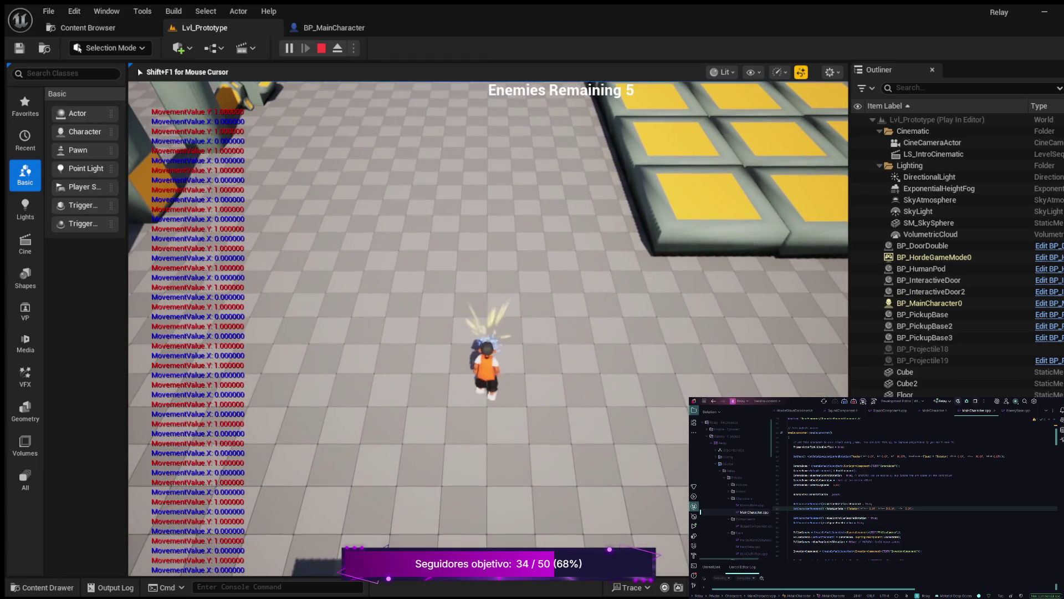
key("d")
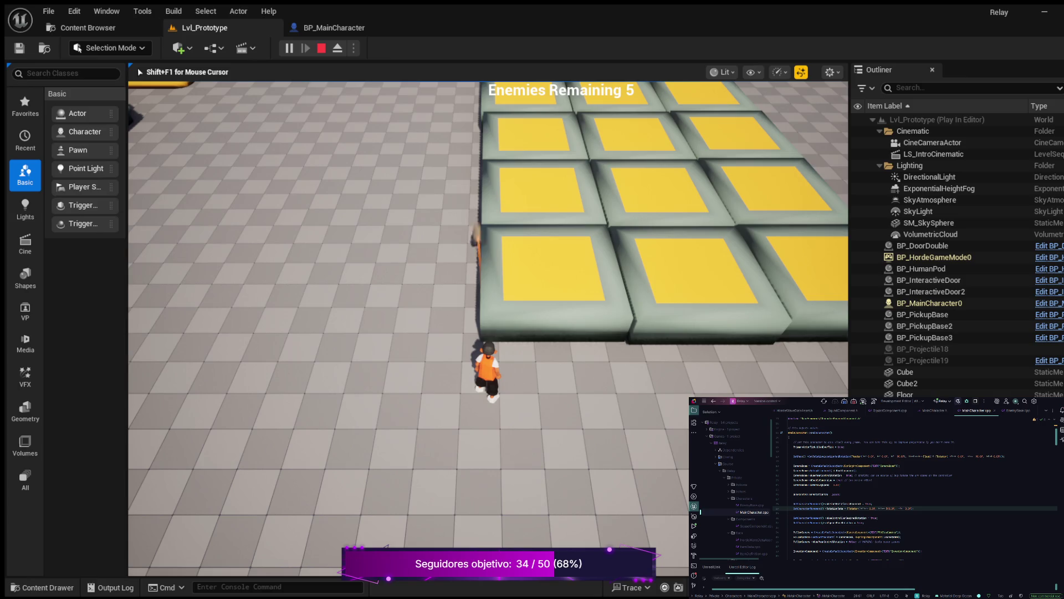
Run the character over the yellow pad grid, then stop the Play-in-Editor session.
key("w")
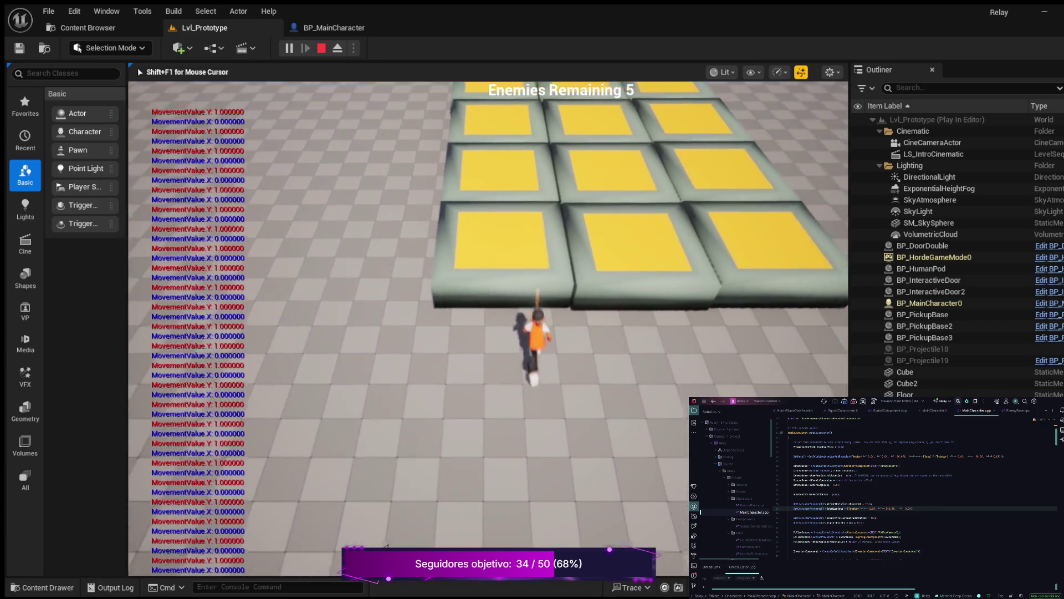
key("s")
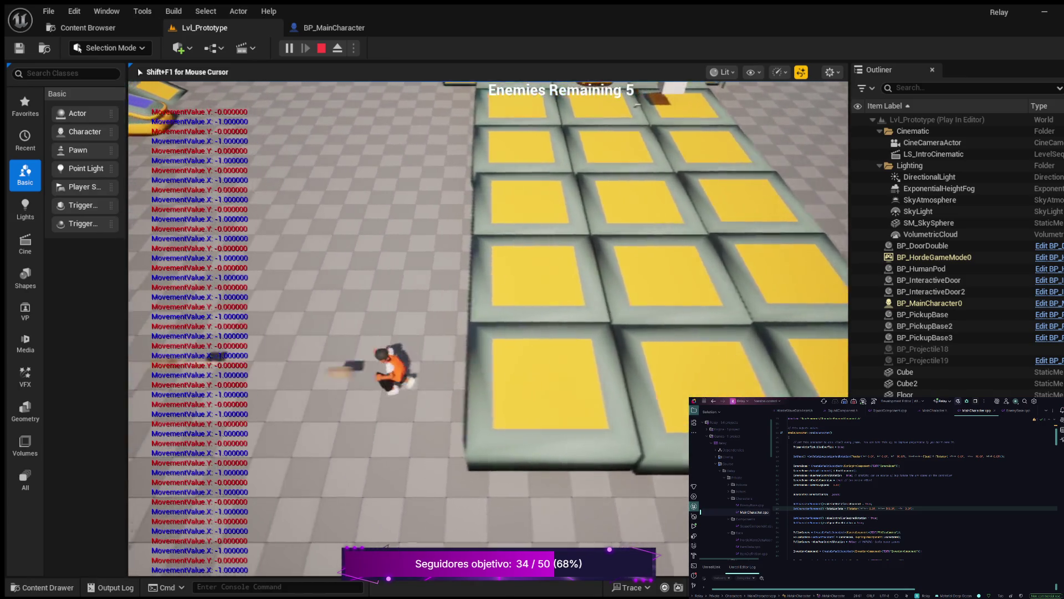
key("w")
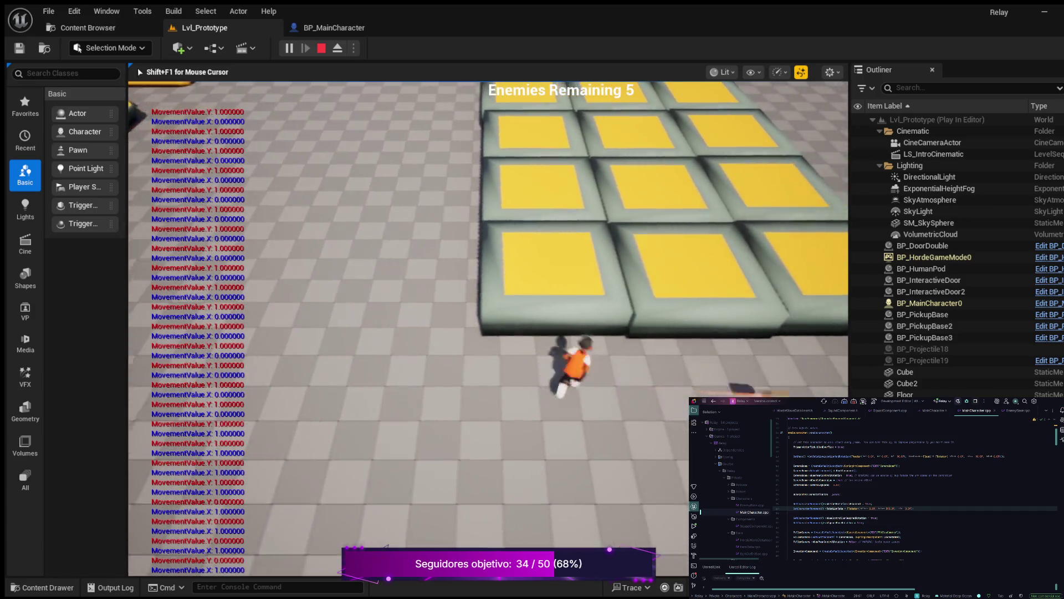
key("d")
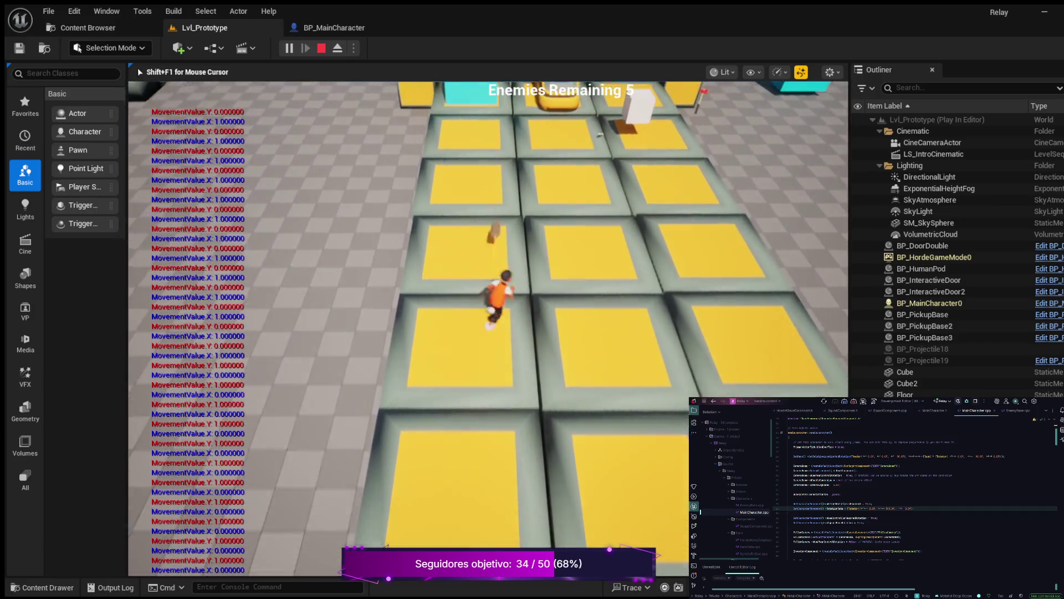
key("s")
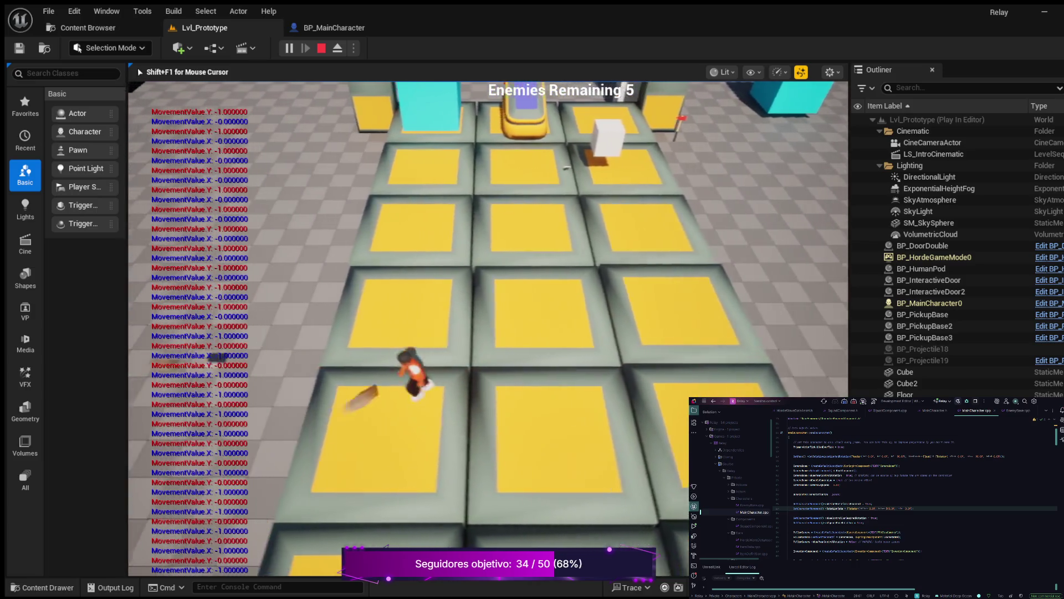
key("w")
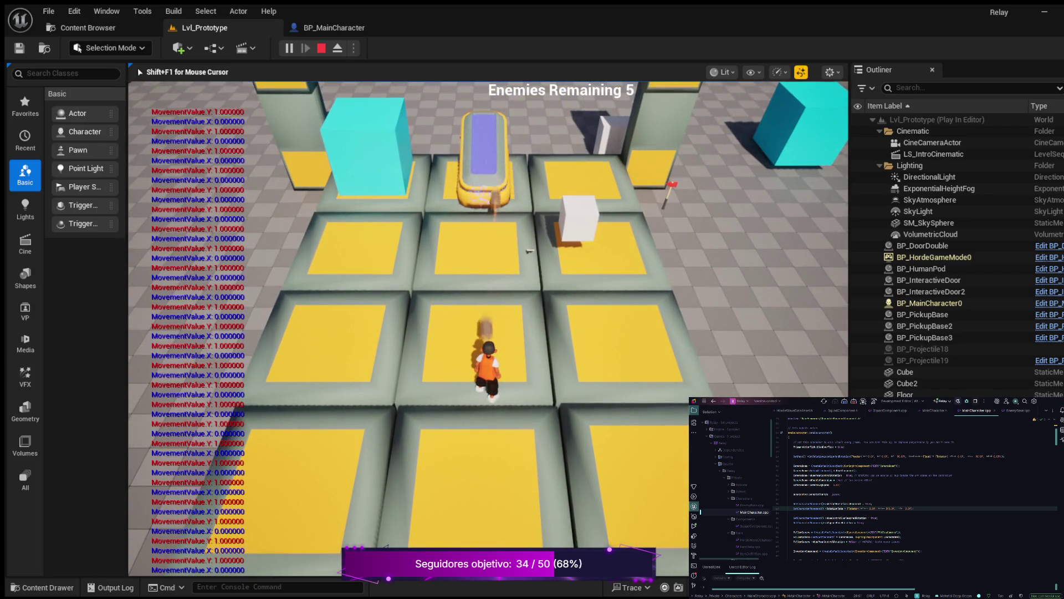
key("Escape")
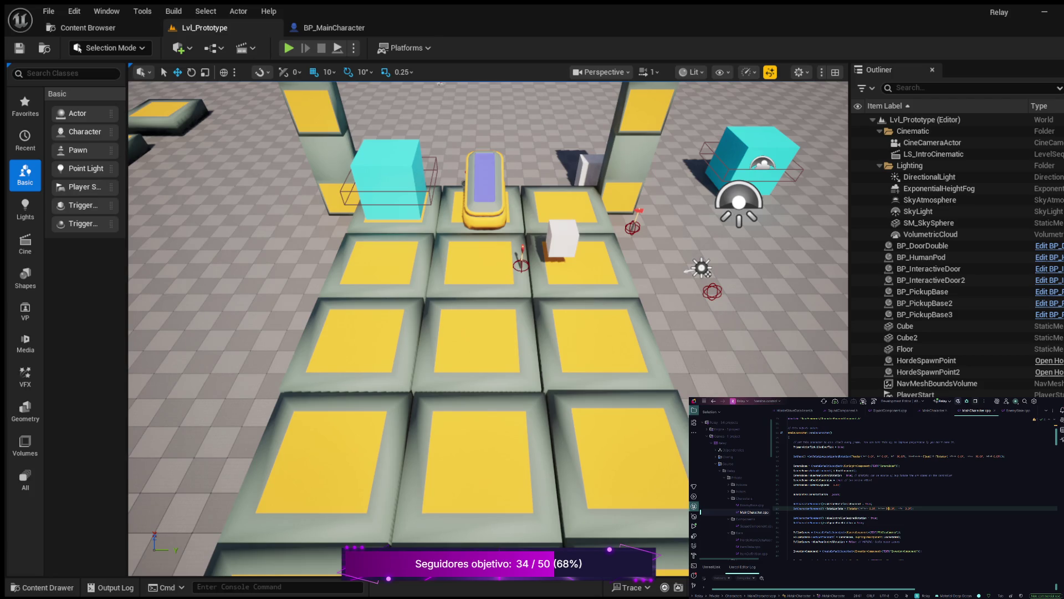
Insert a blank line higher up in the MainCharacter constructor.
scroll(915, 488, "down", 2)
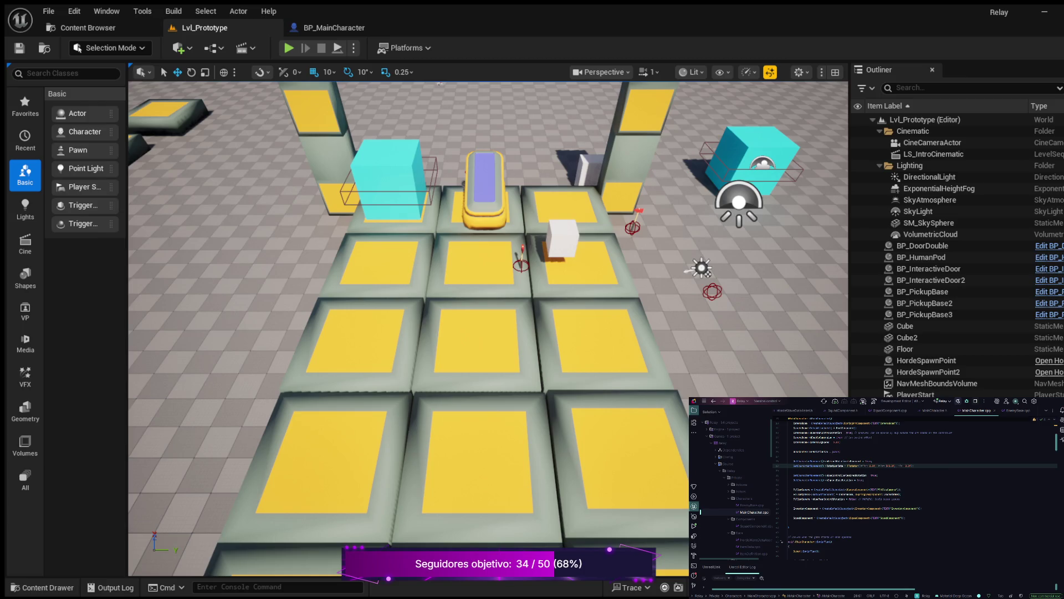
scroll(915, 487, "up", 3)
left_click(789, 489)
key("Return")
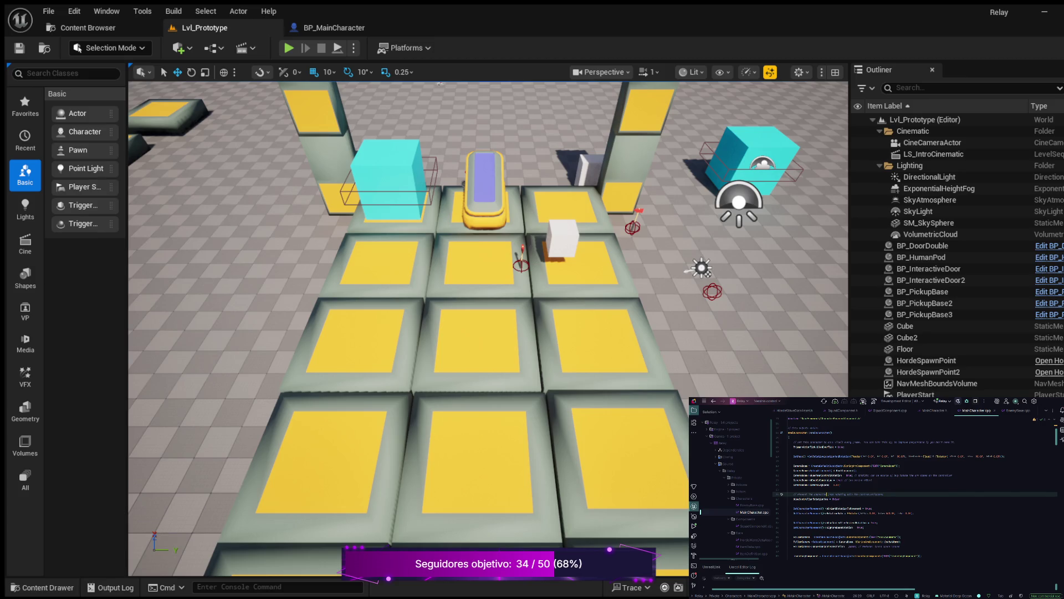
Start a new // comment line below bOrientRotationToMovement.
left_click(795, 504)
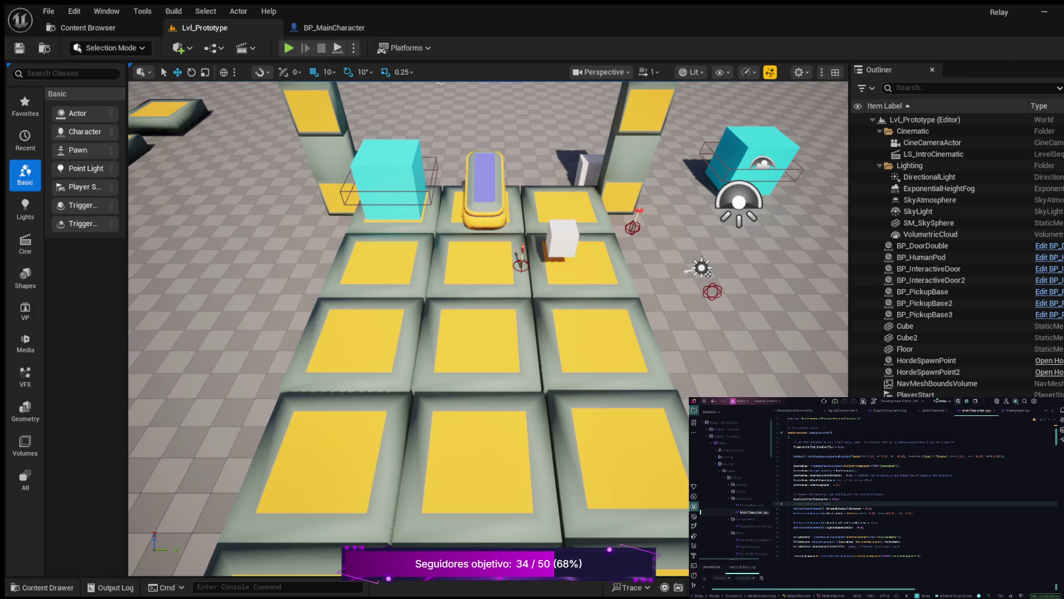
left_click(873, 508)
key("Return")
type("//")
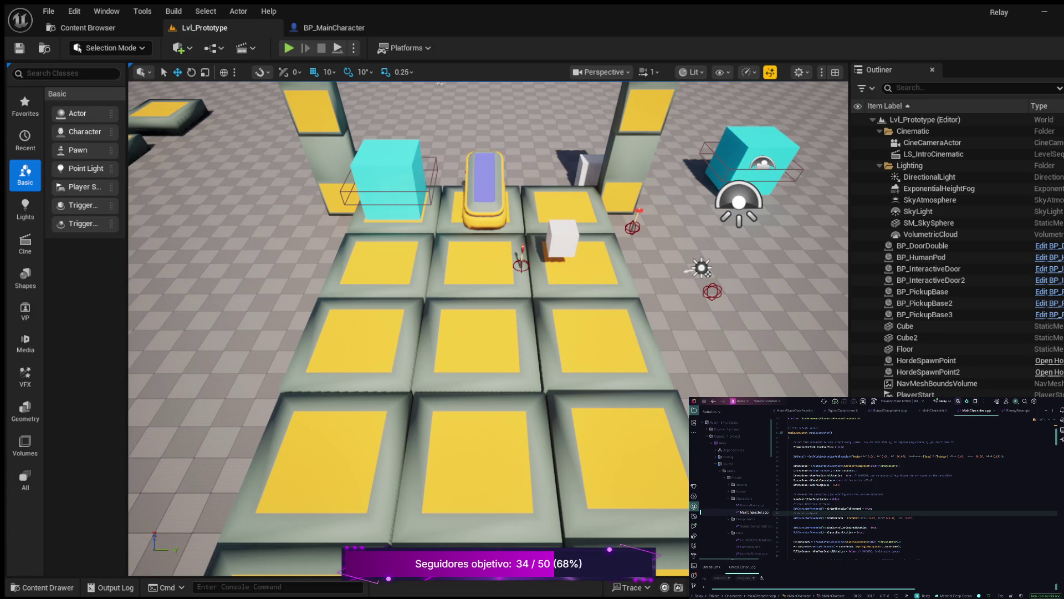
Delete the commented-out movement lines further down the file.
scroll(914, 482, "down", 10)
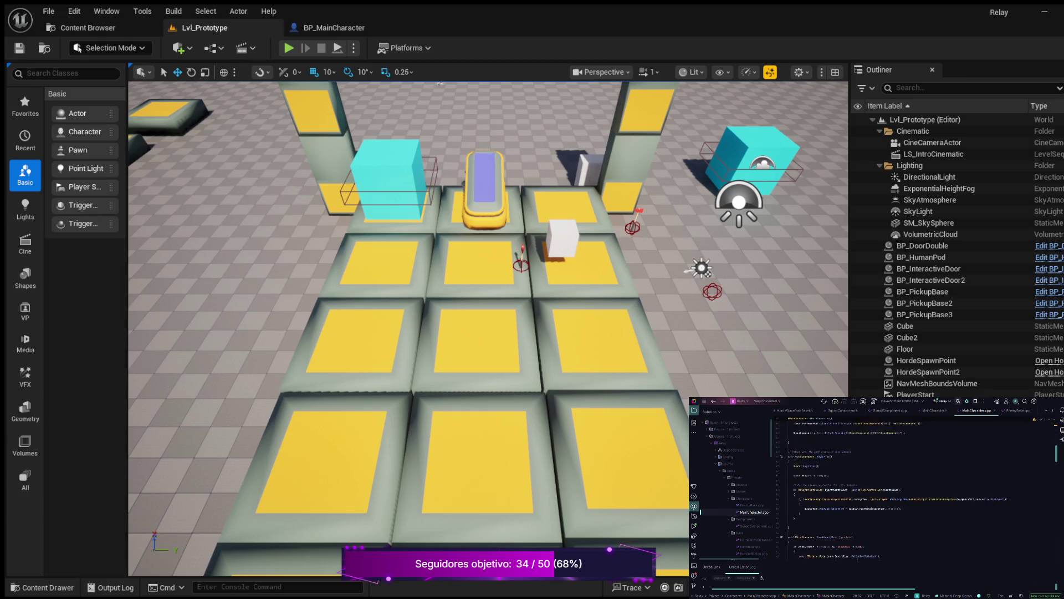
scroll(915, 483, "down", 10)
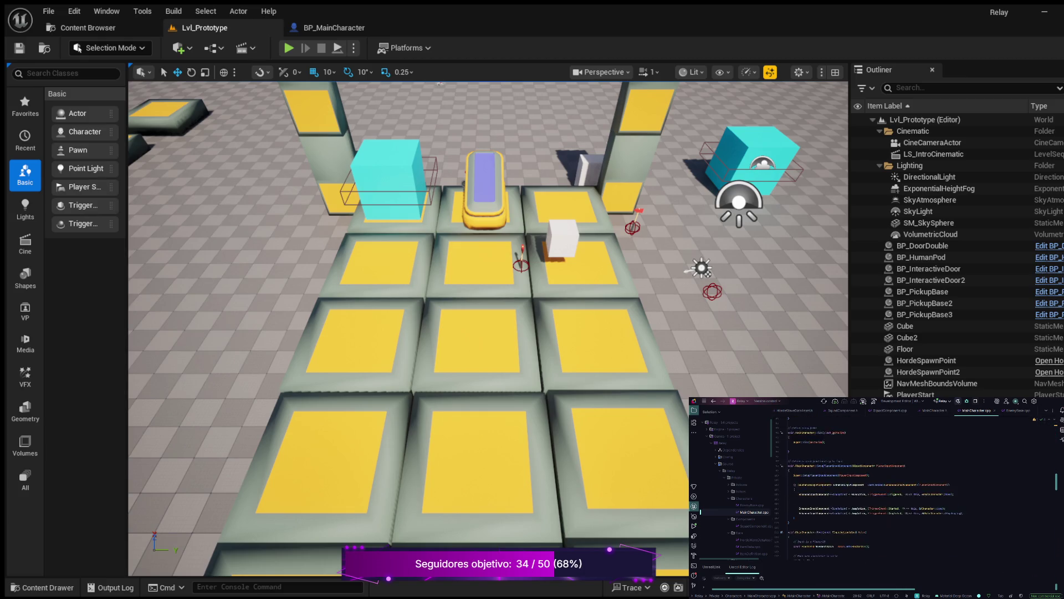
scroll(869, 491, "down", 5)
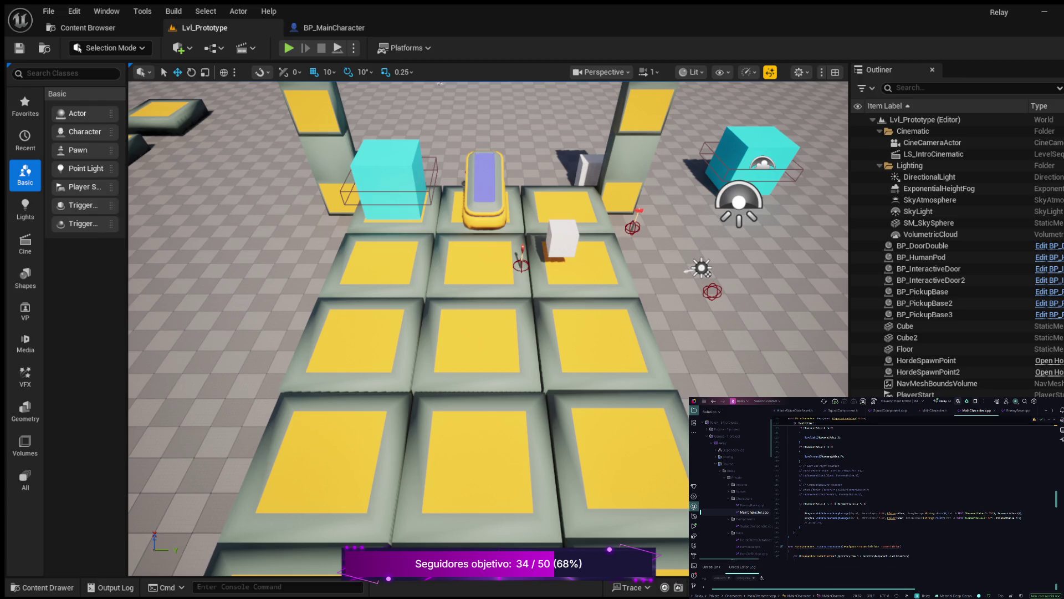
mouse_move(863, 494)
left_mouse_down()
mouse_move(799, 492)
mouse_move(788, 465)
left_mouse_up()
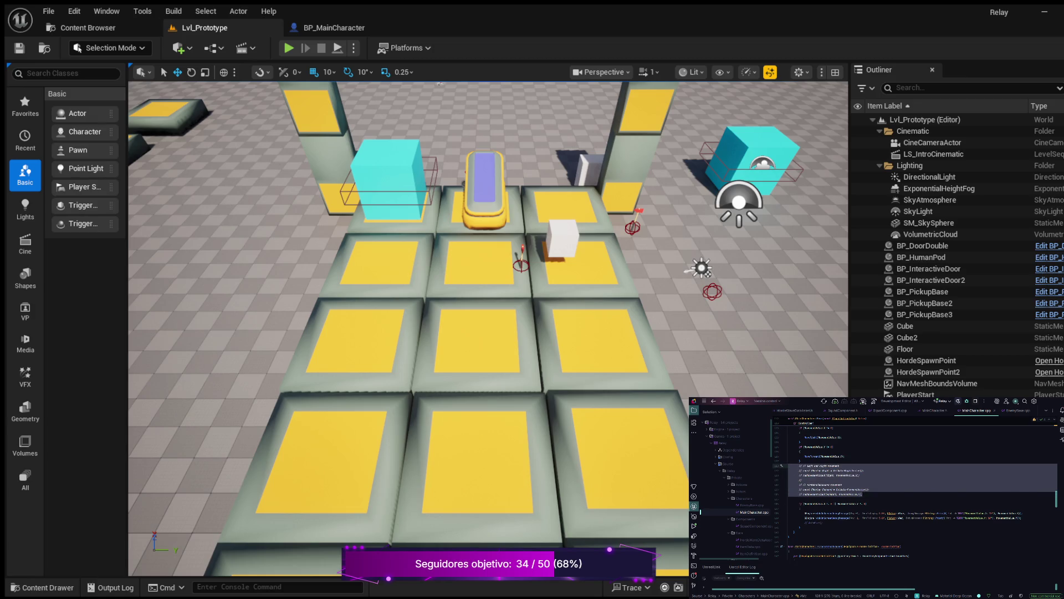
key("Delete")
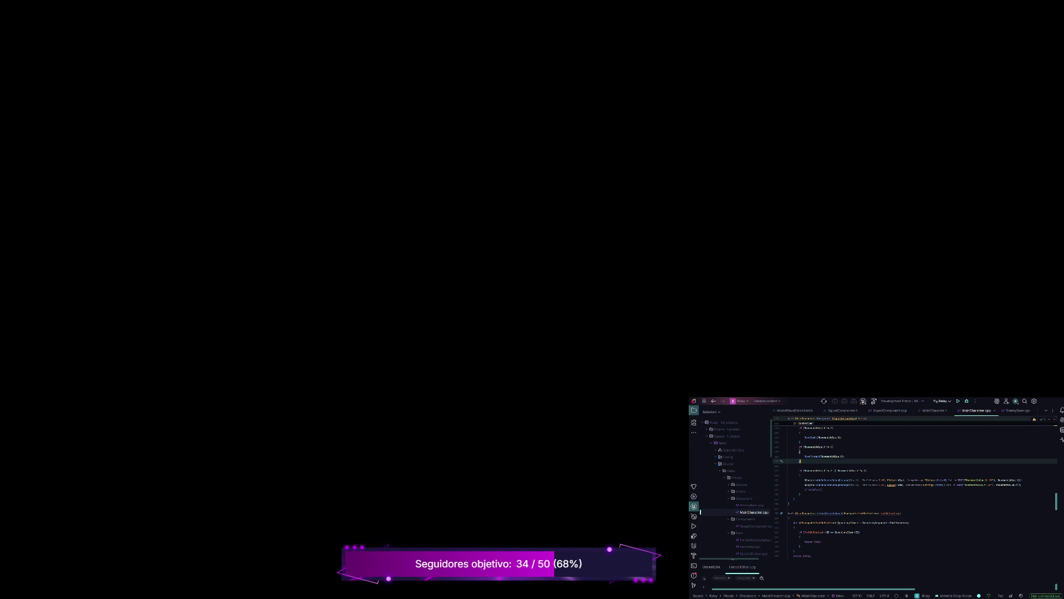
Build the project with Ctrl+Shift+B, running the build a second time.
key("ctrl+shift+b")
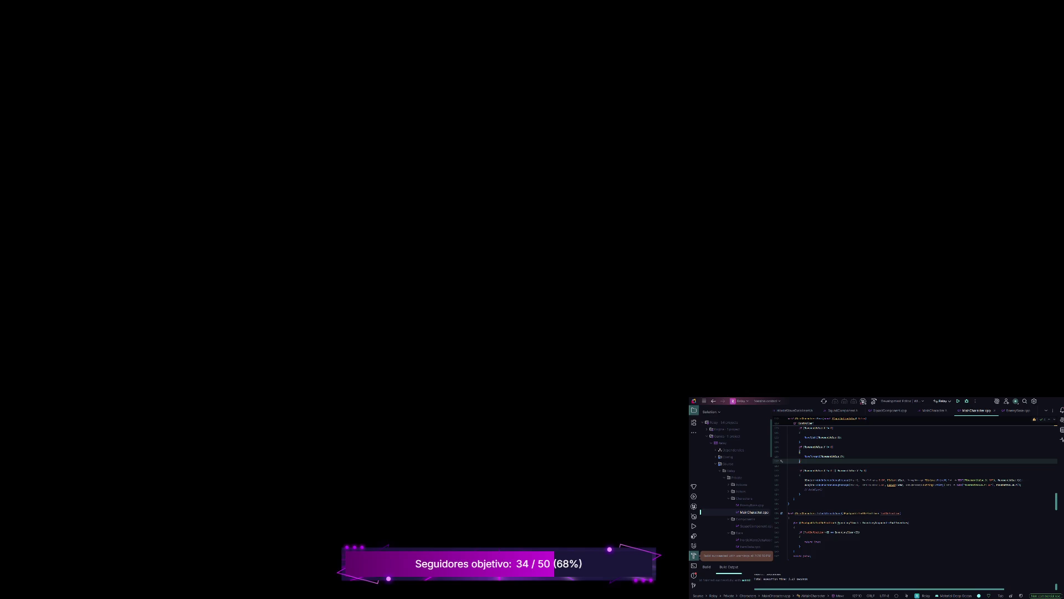
key("ctrl+shift+b")
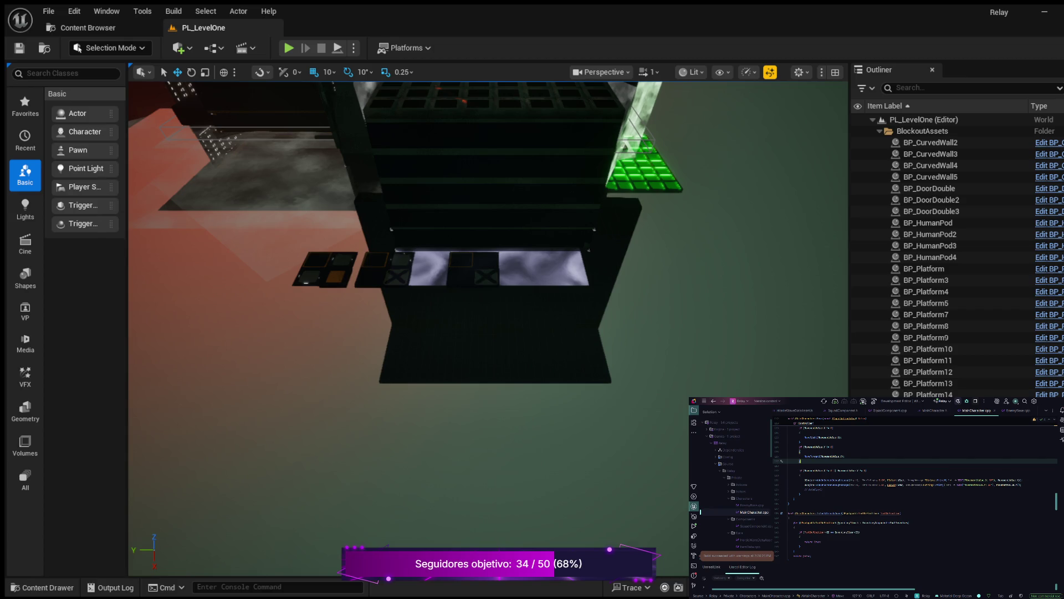
Delete the old six-line code block and the blank lines above the JumpAction bindings.
left_click_drag(809, 490, 790, 471)
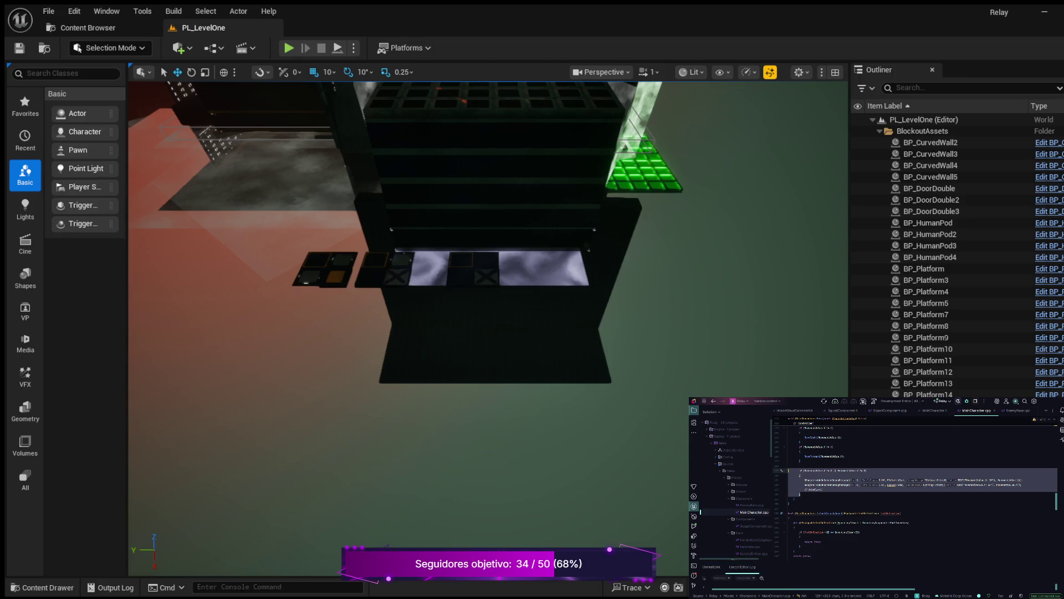
key("BackSpace")
key("BackSpace")
key("BackSpace")
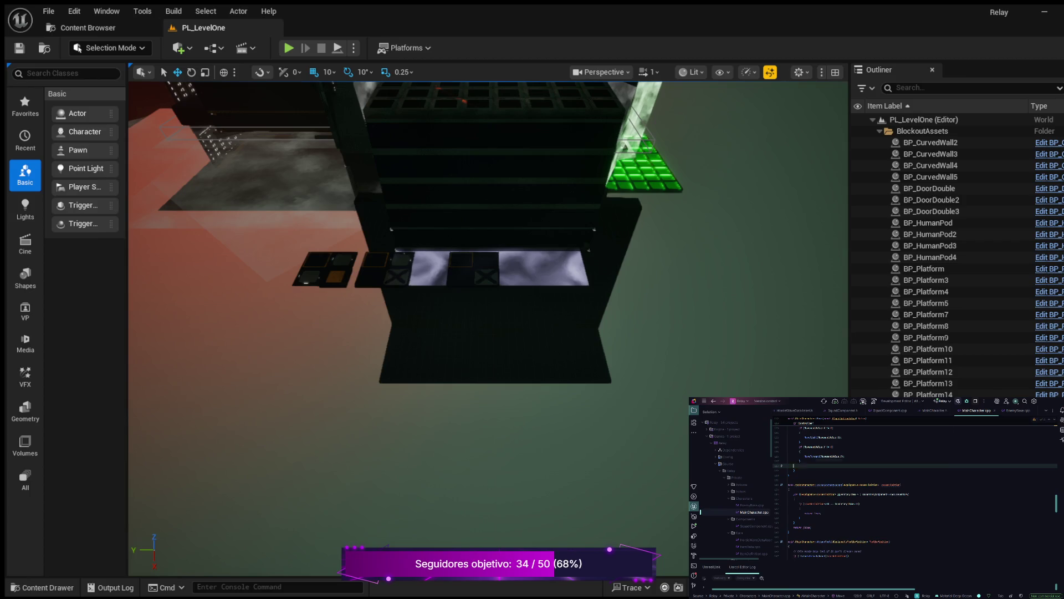
scroll(915, 488, "up", 3)
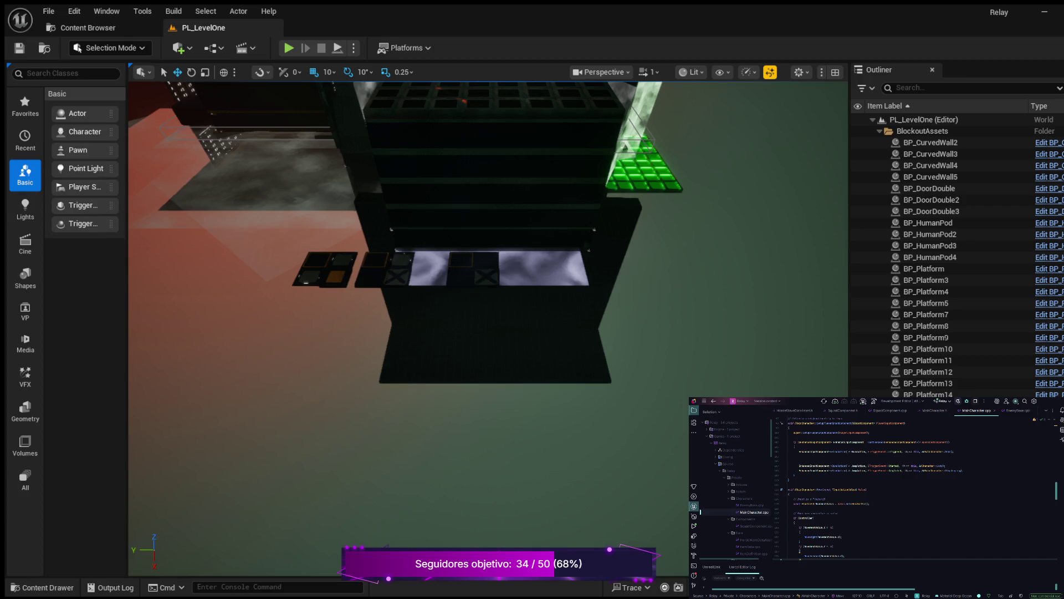
left_click(789, 461)
key("BackSpace")
key("BackSpace")
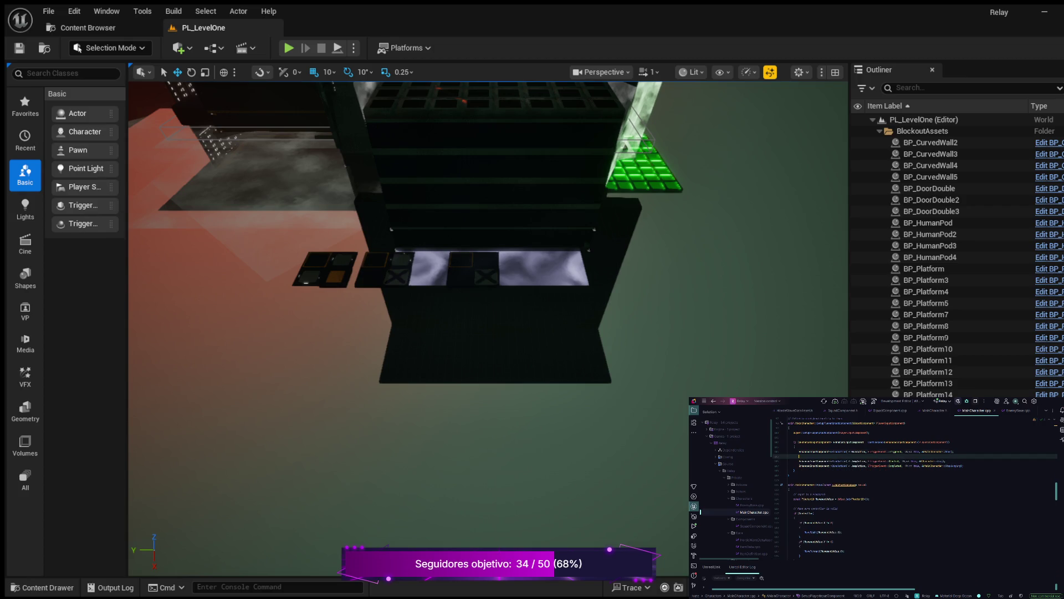
Review the cleaned-up source, then bring up the Content Drawer with the Blueprints assets.
scroll(915, 488, "up", 10)
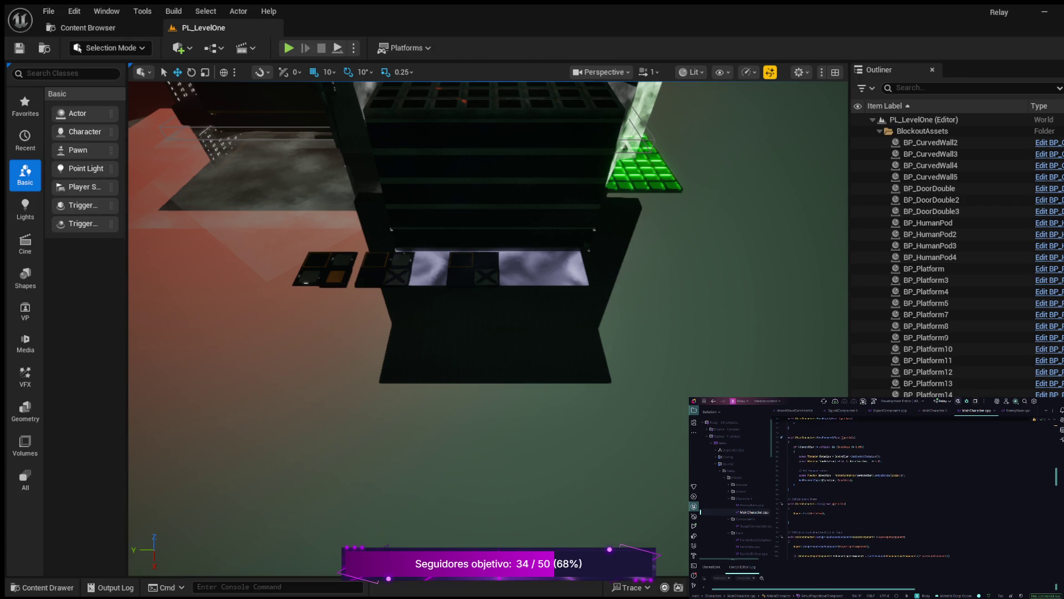
scroll(898, 488, "up", 10)
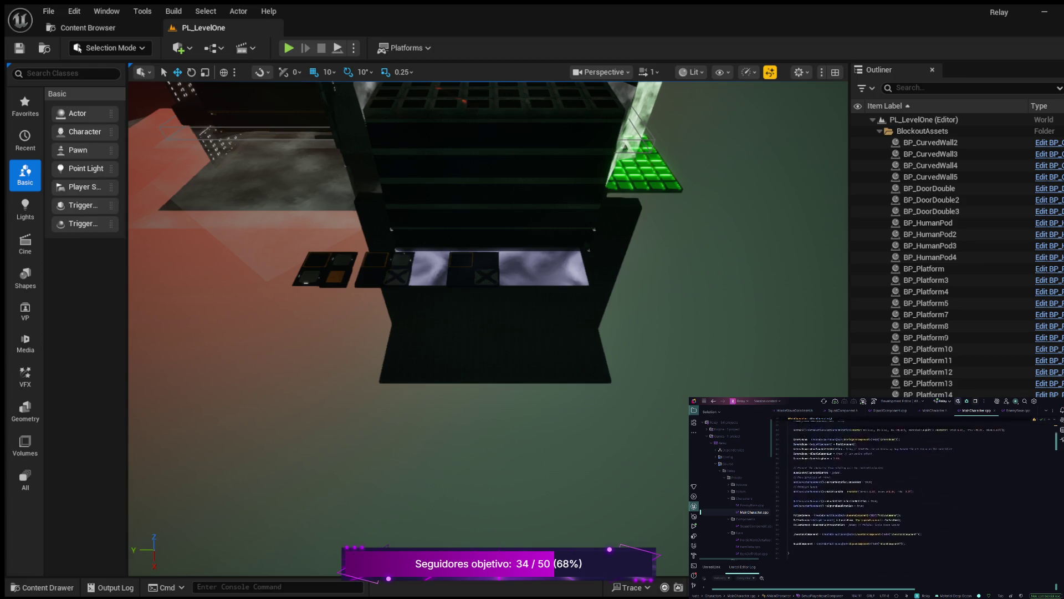
scroll(896, 488, "down", 10)
scroll(915, 488, "down", 5)
scroll(899, 488, "down", 5)
scroll(915, 488, "down", 2)
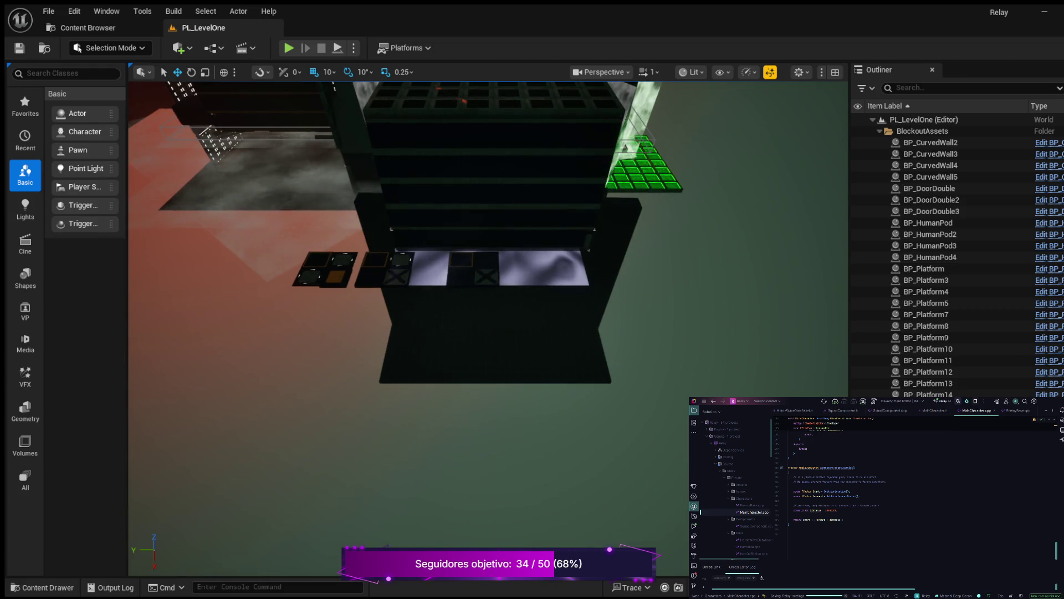
key("ctrl+space")
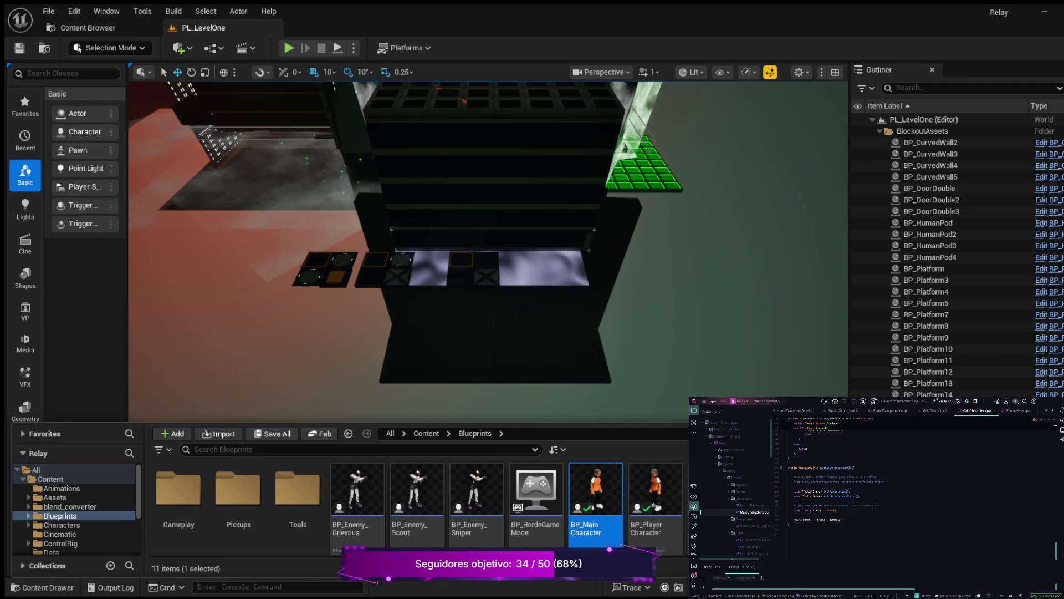
Open BP_MainCharacter and pan its graph to frame the rotation nodes.
left_click(596, 491)
double_click(596, 491)
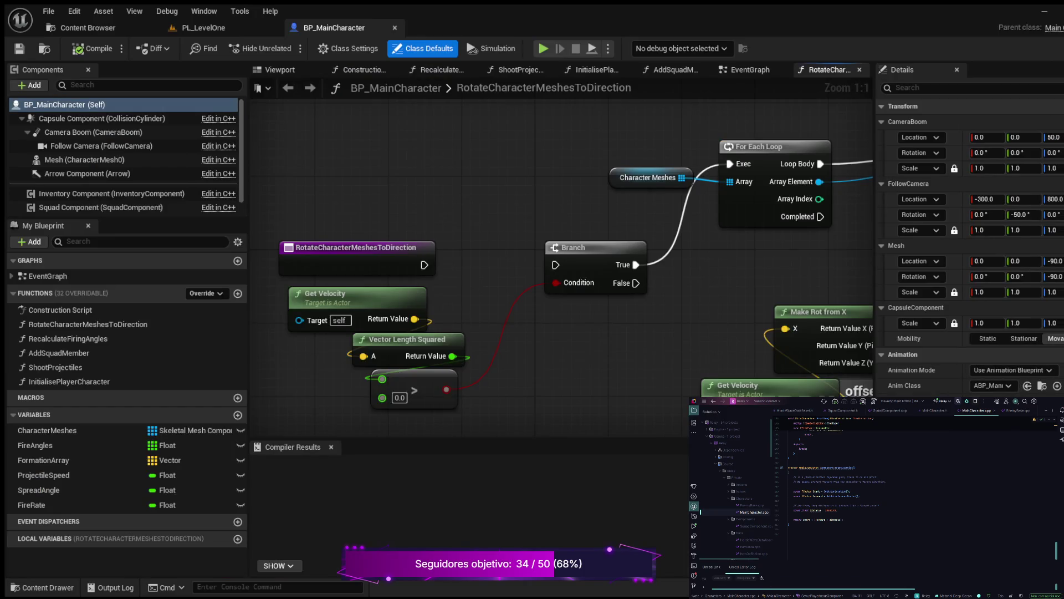
scroll(591, 291, "down", 2)
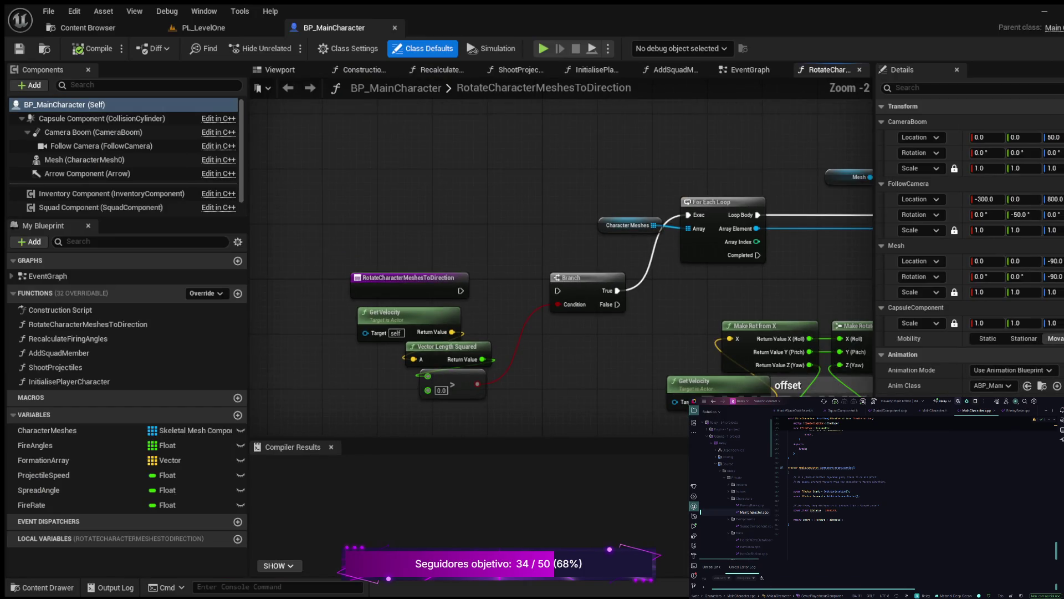
mouse_move(590, 291)
left_mouse_down()
mouse_move(373, 311)
mouse_move(350, 354)
mouse_move(415, 337)
mouse_move(483, 355)
left_mouse_up()
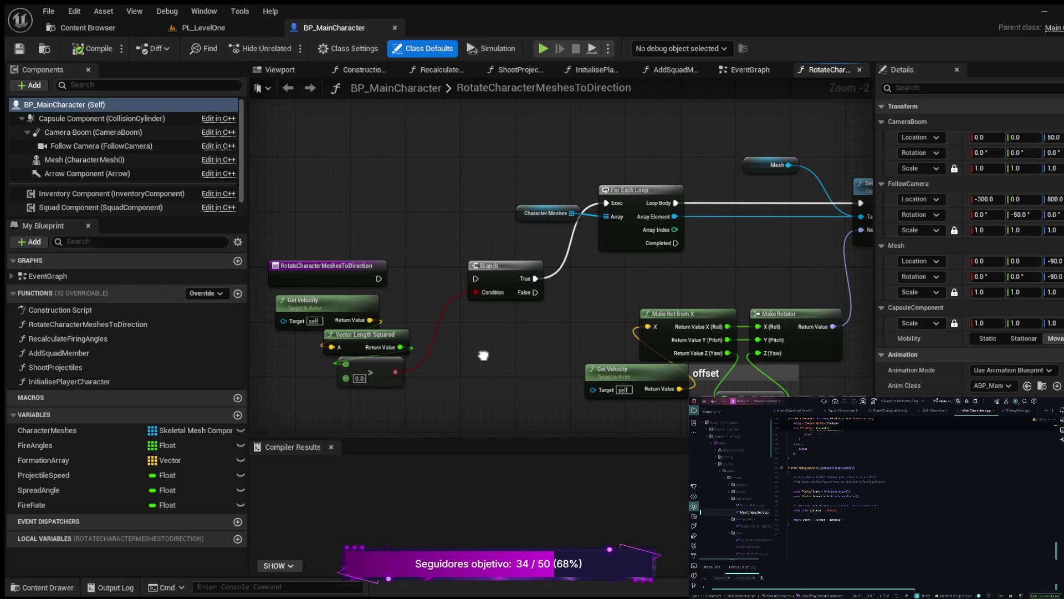
scroll(484, 356, "down", 1)
mouse_move(484, 355)
left_mouse_down()
mouse_move(386, 327)
mouse_move(421, 354)
left_mouse_up()
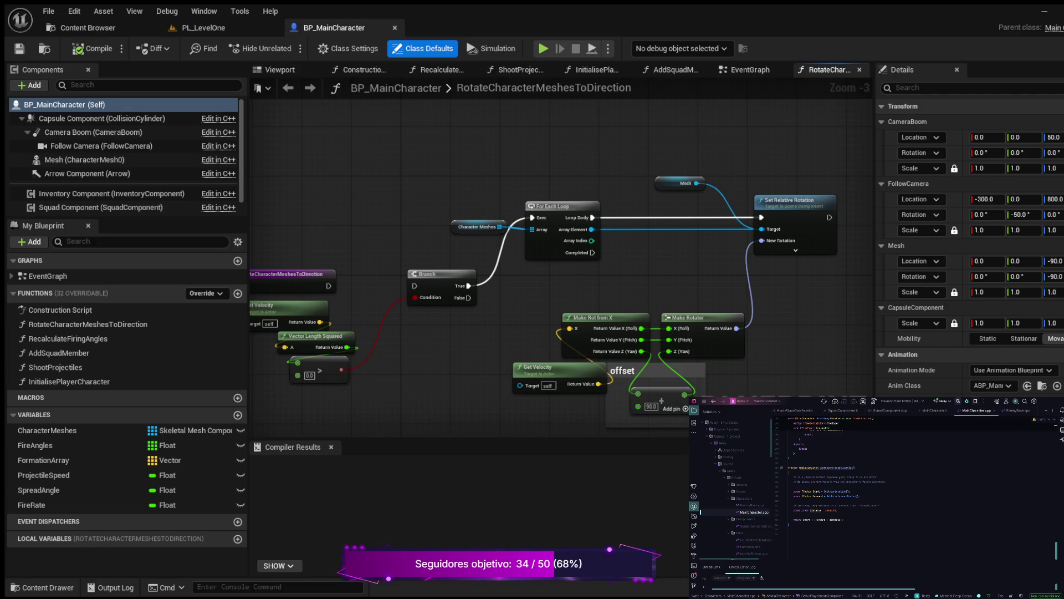
left_click_drag(421, 355, 491, 380)
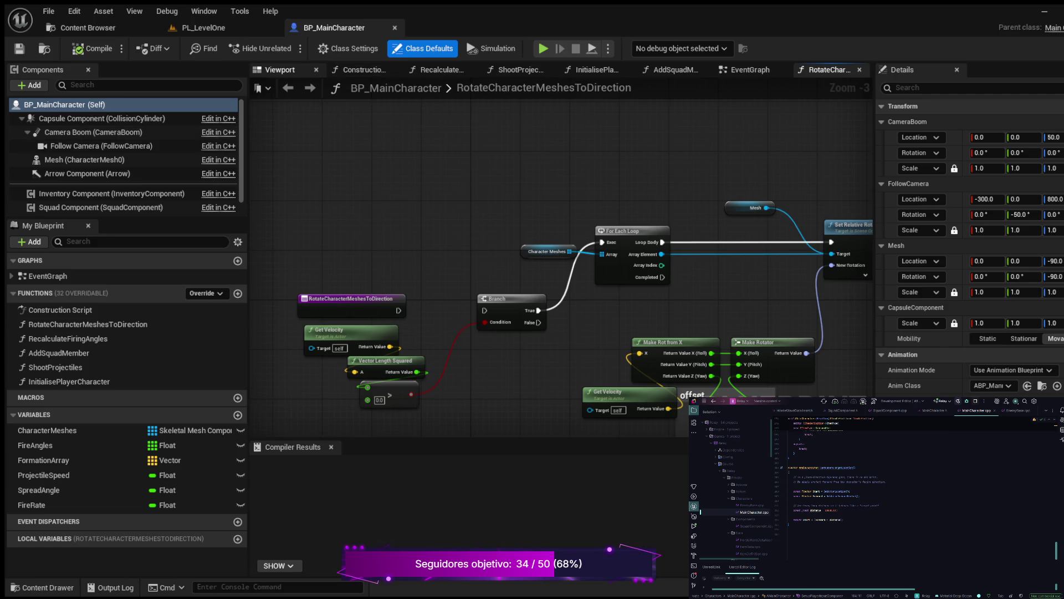
Inspect the EventGraph's BeginPlay and timer nodes, then open the ShootProjectiles function.
left_click(749, 70)
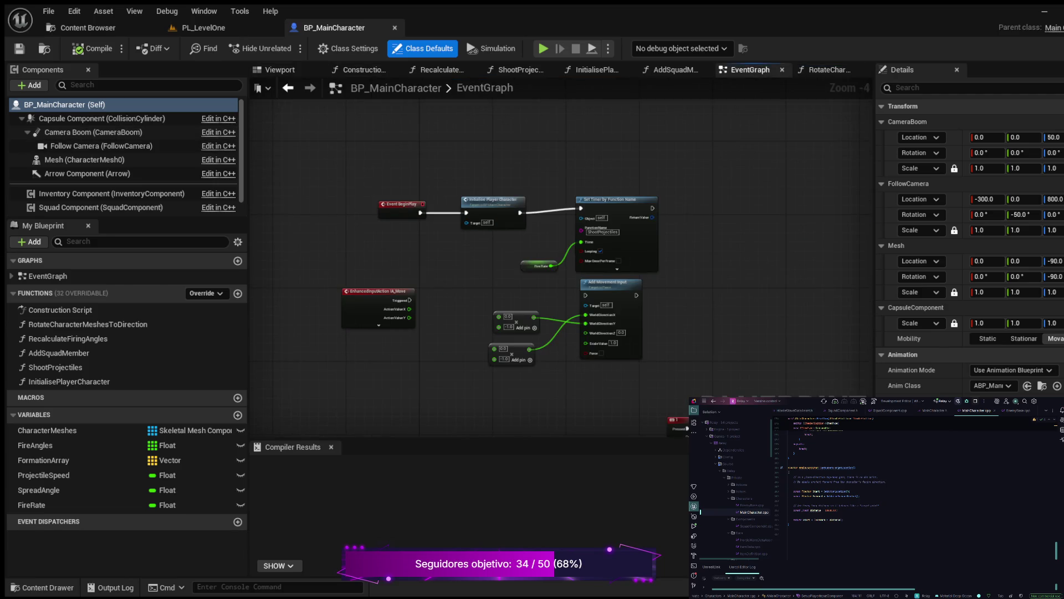
scroll(447, 216, "up", 3)
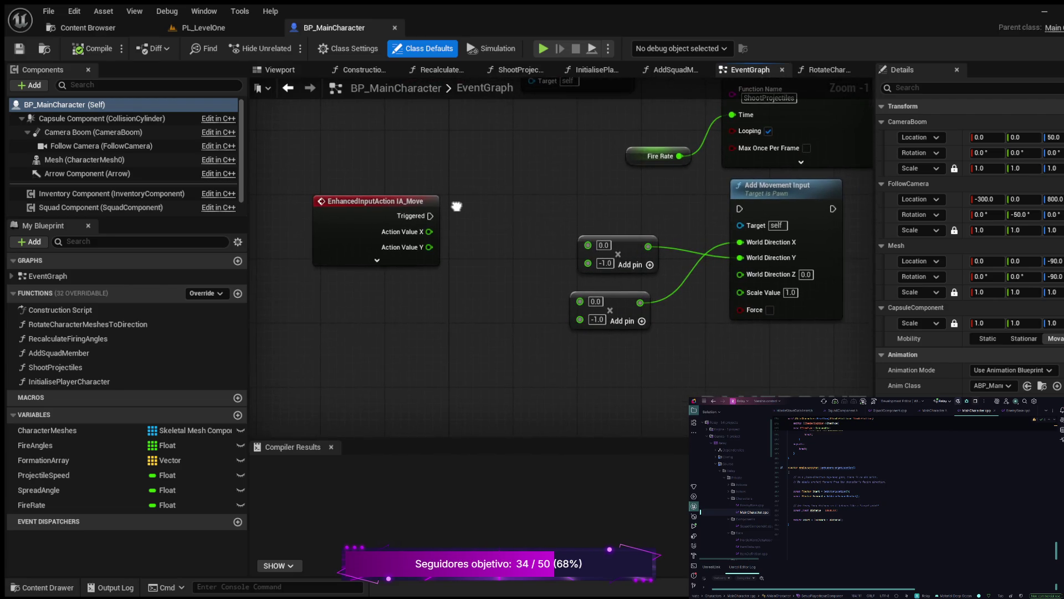
left_click_drag(447, 216, 430, 356)
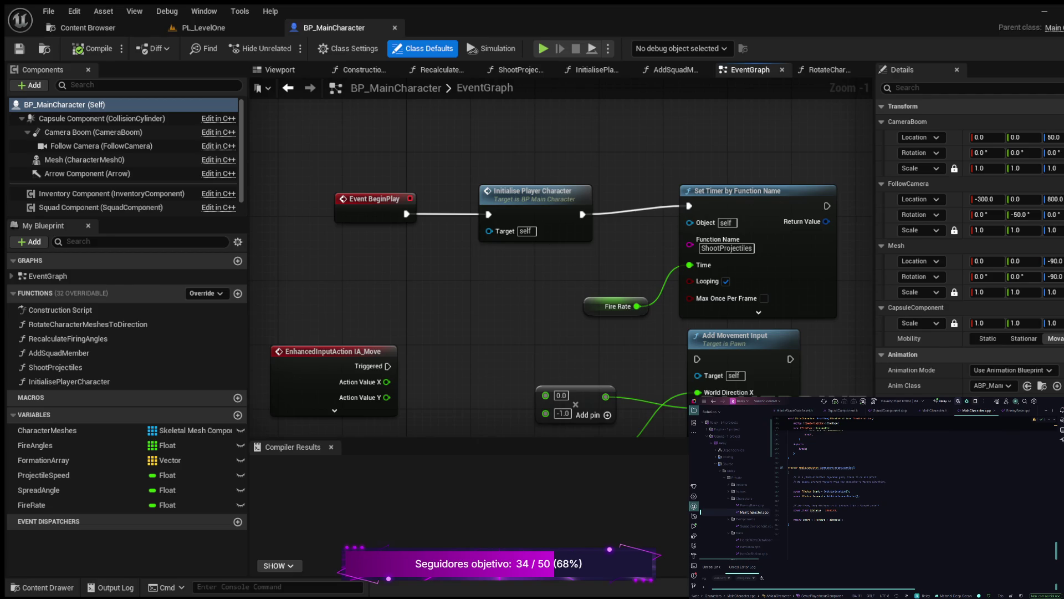
double_click(56, 367)
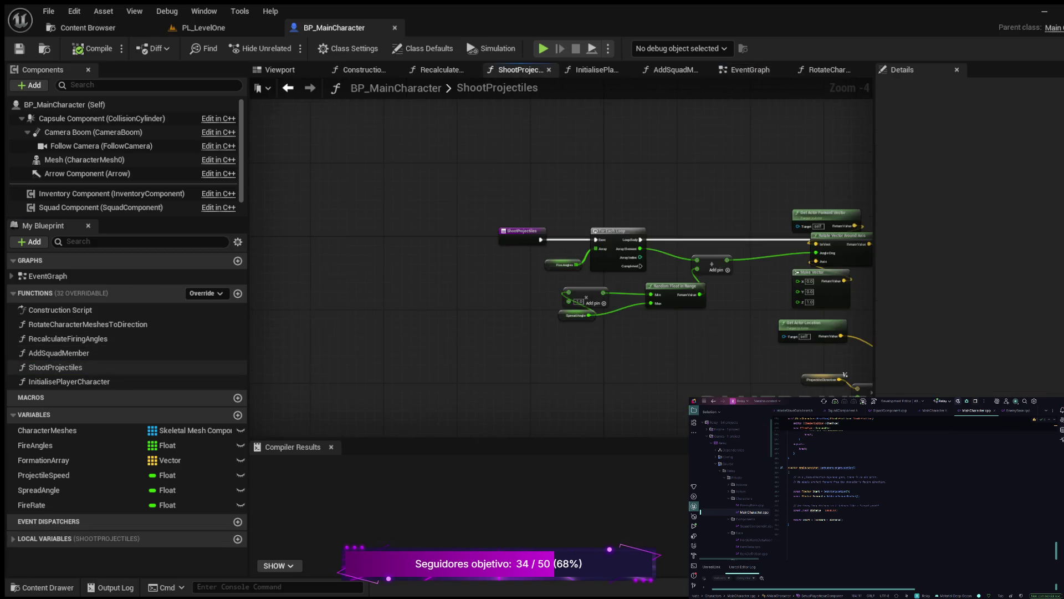
Review ShootProjectiles' spawning, Is Valid, For Each Loop and Rotate Vector nodes, then open Lvl_Prototype from Maps.
left_click_drag(539, 288, 306, 271)
mouse_move(865, 344)
left_mouse_down()
mouse_move(752, 294)
mouse_move(759, 353)
mouse_move(423, 392)
mouse_move(734, 383)
left_mouse_up()
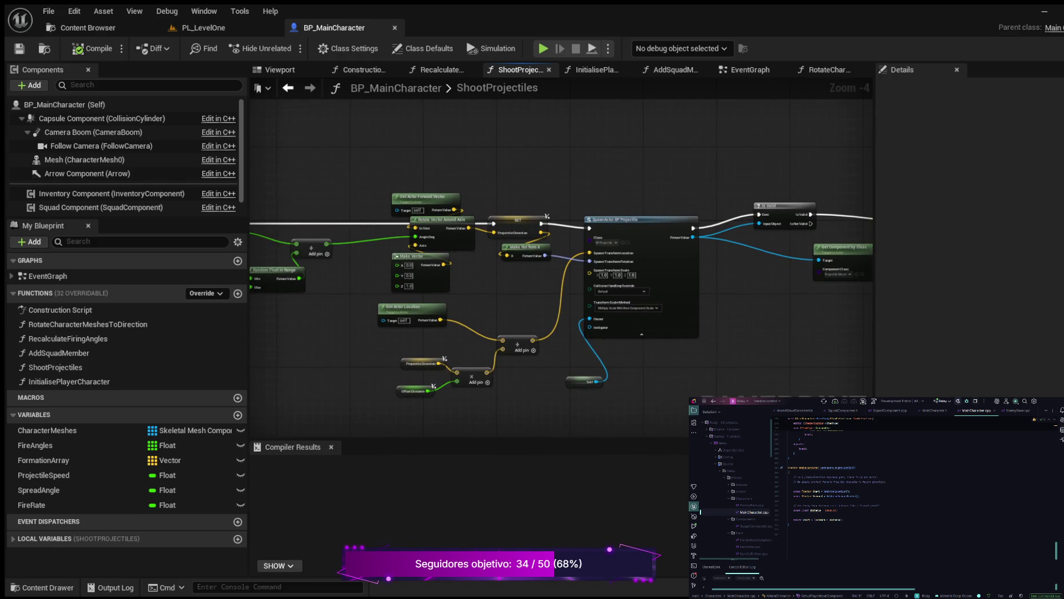
left_click_drag(432, 377, 601, 376)
scroll(601, 376, "up", 3)
left_click_drag(424, 395, 430, 397)
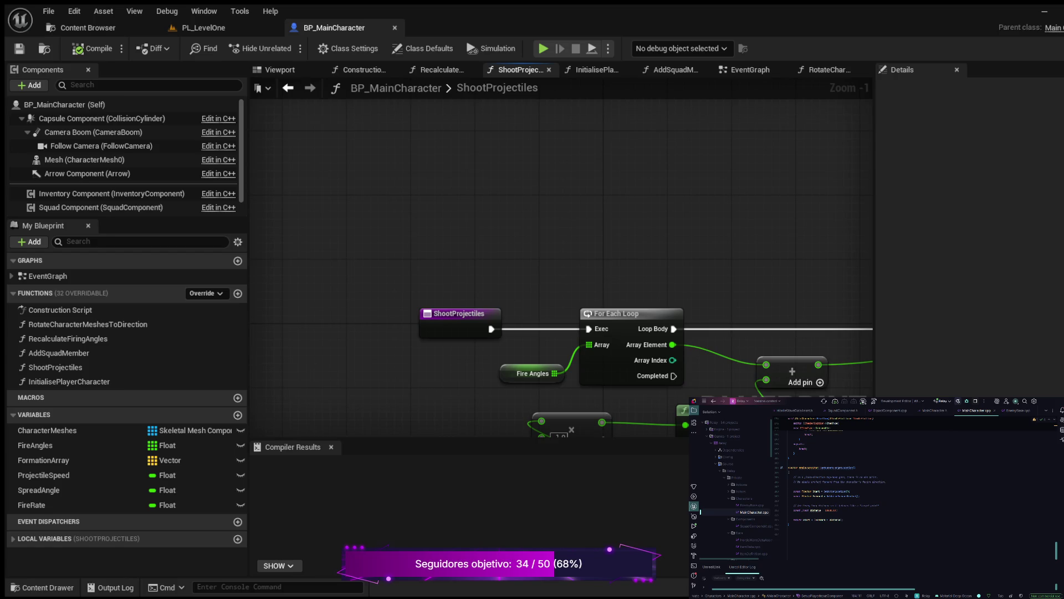
mouse_move(703, 237)
left_mouse_down()
mouse_move(552, 151)
mouse_move(495, 147)
mouse_move(372, 171)
mouse_move(637, 184)
left_mouse_up()
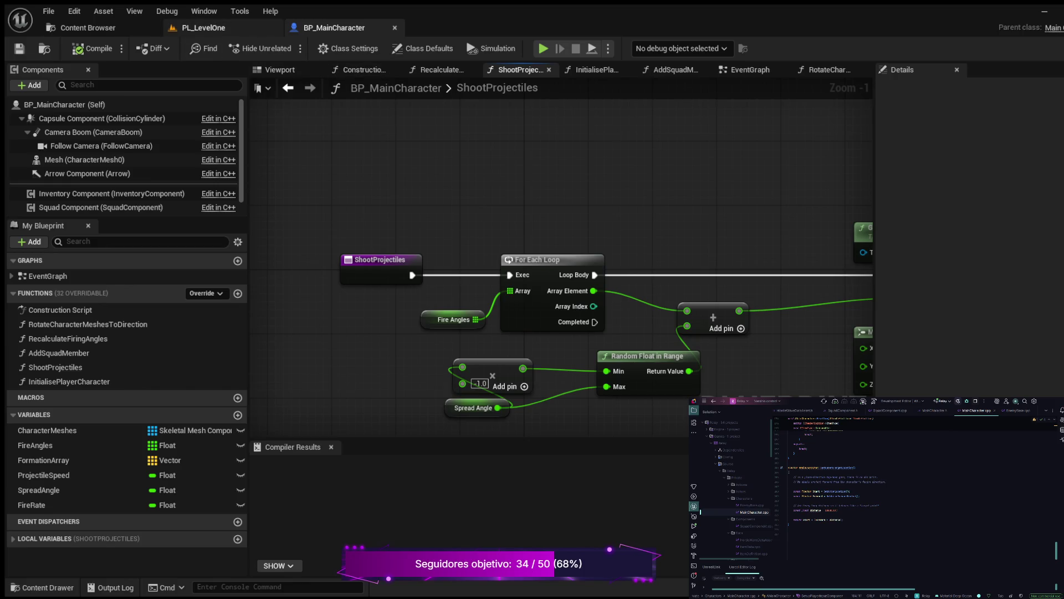
left_click(88, 28)
double_click(231, 111)
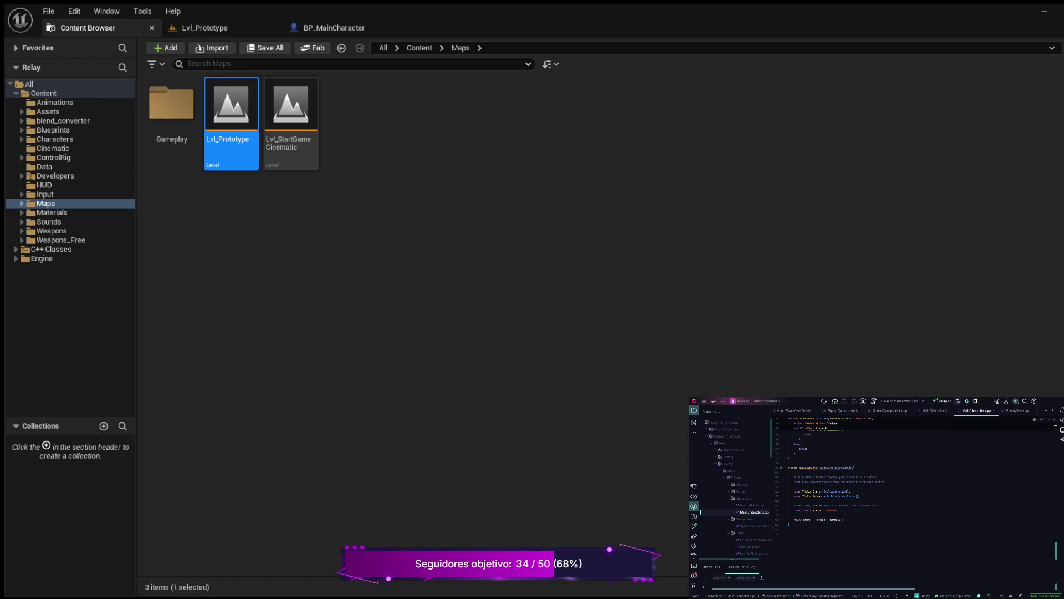
Play Lvl_Prototype in the editor, start from Play Game, run the character with WASD, then stop.
left_click(202, 28)
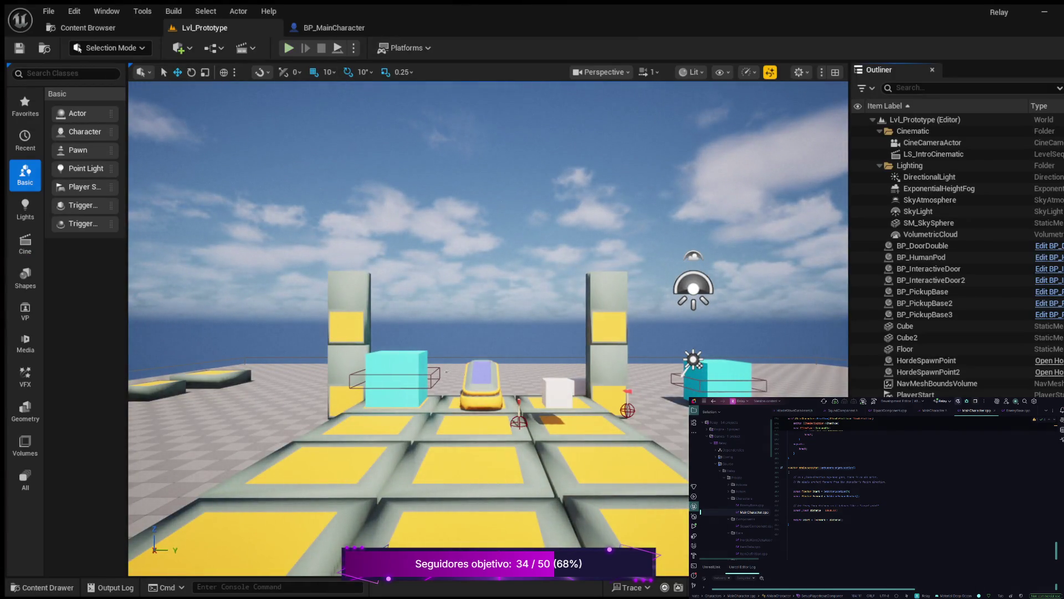
left_click(289, 48)
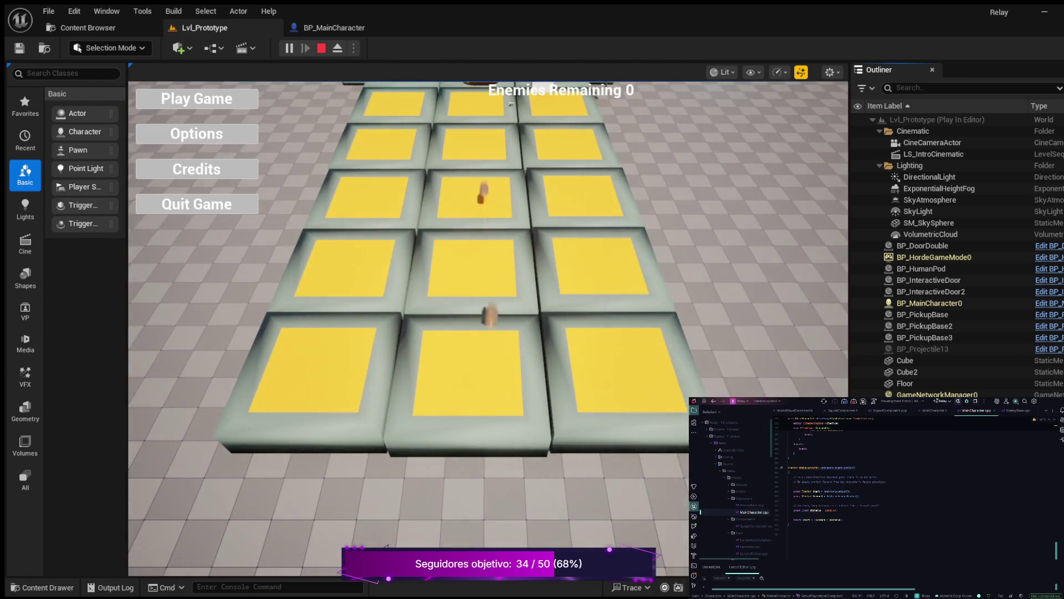
left_click(197, 98)
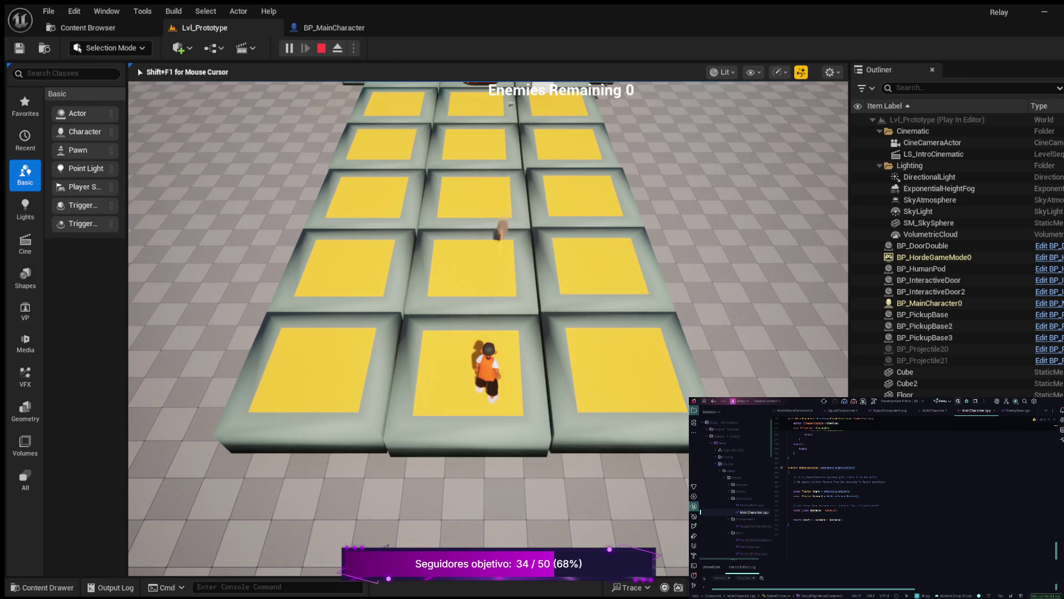
key("w")
key("d")
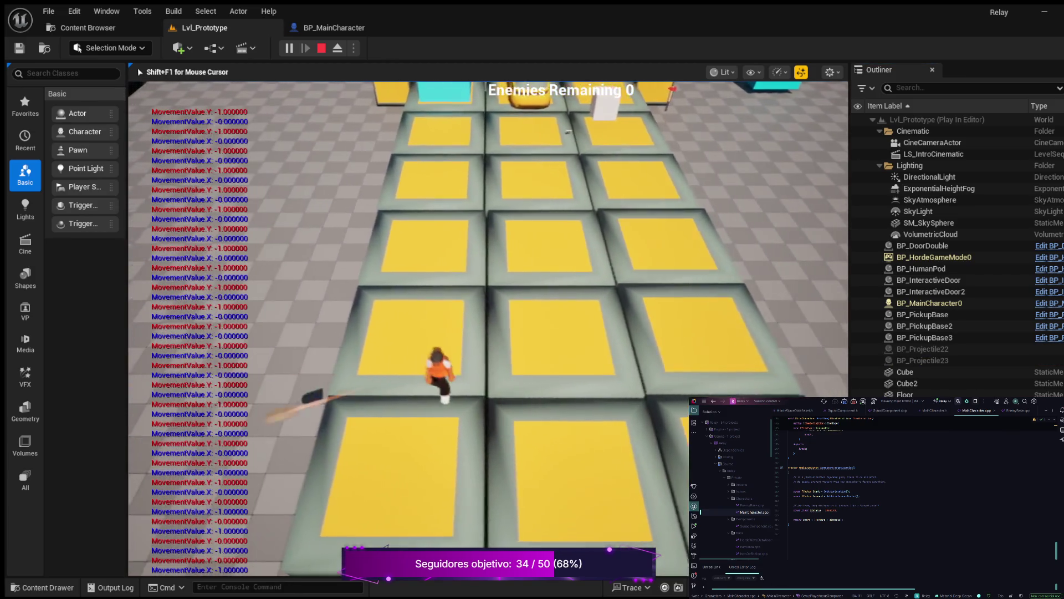
key("a")
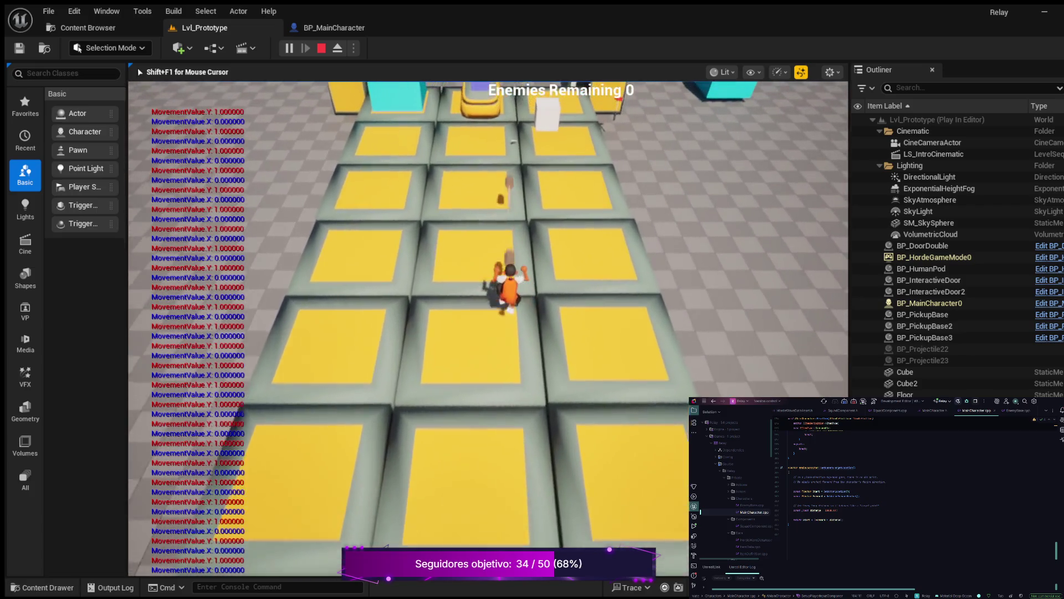
key("d")
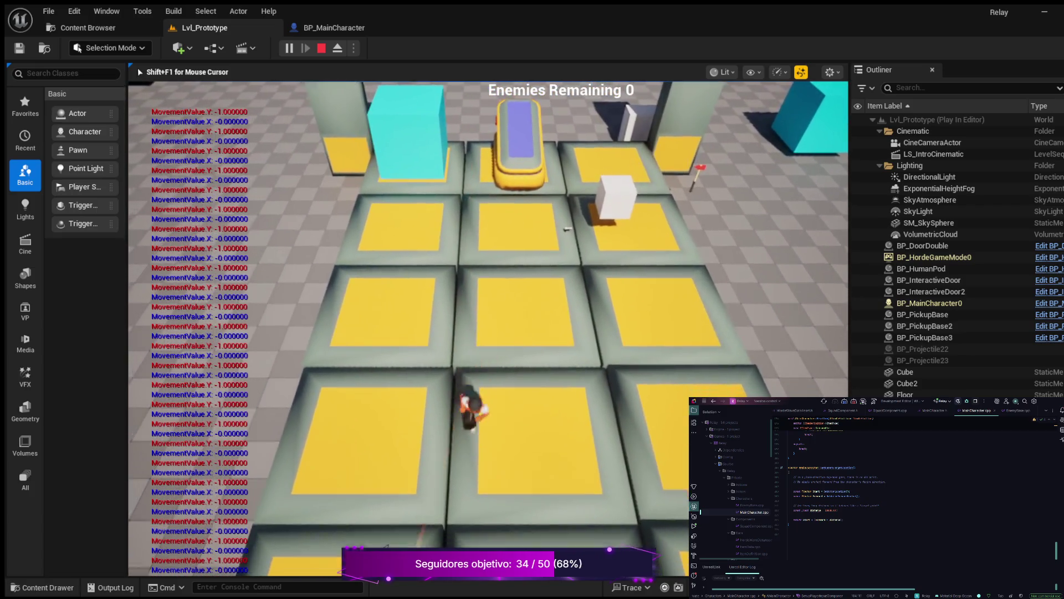
key("s")
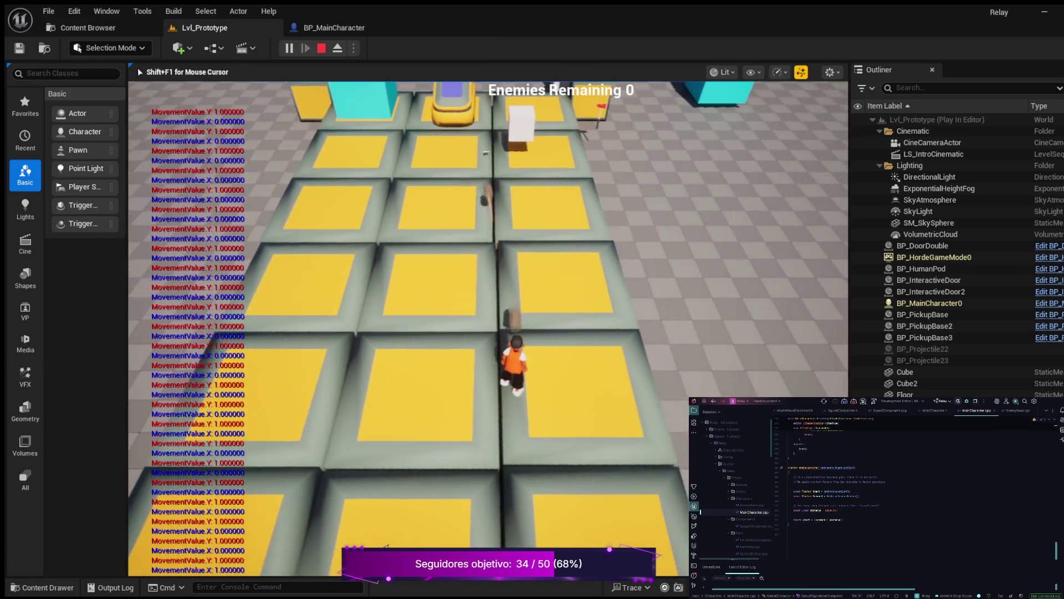
key("Escape")
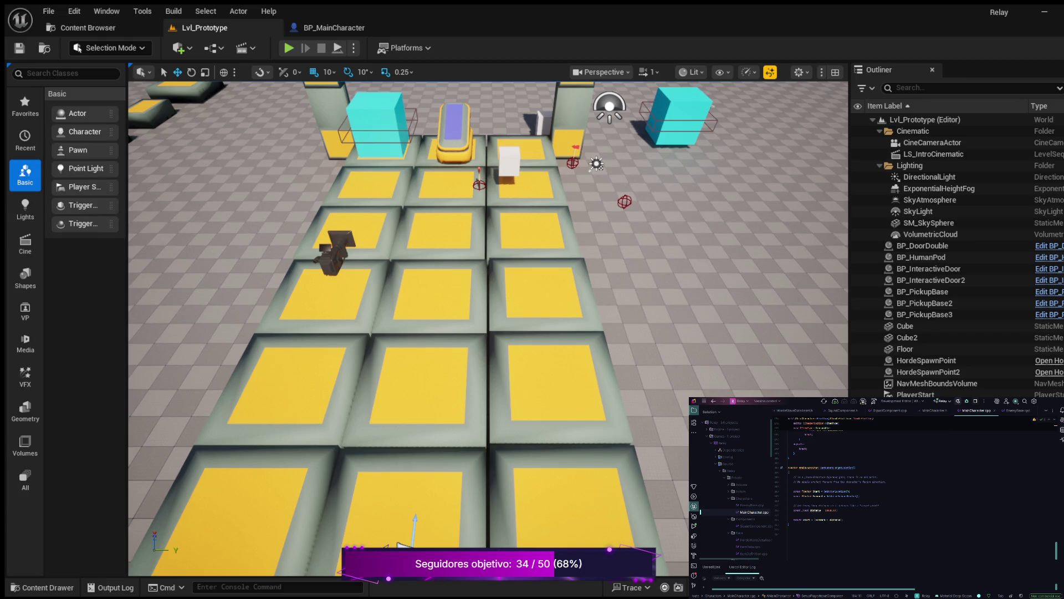
Show the content drawer and expand the Maps folder.
left_click(41, 587)
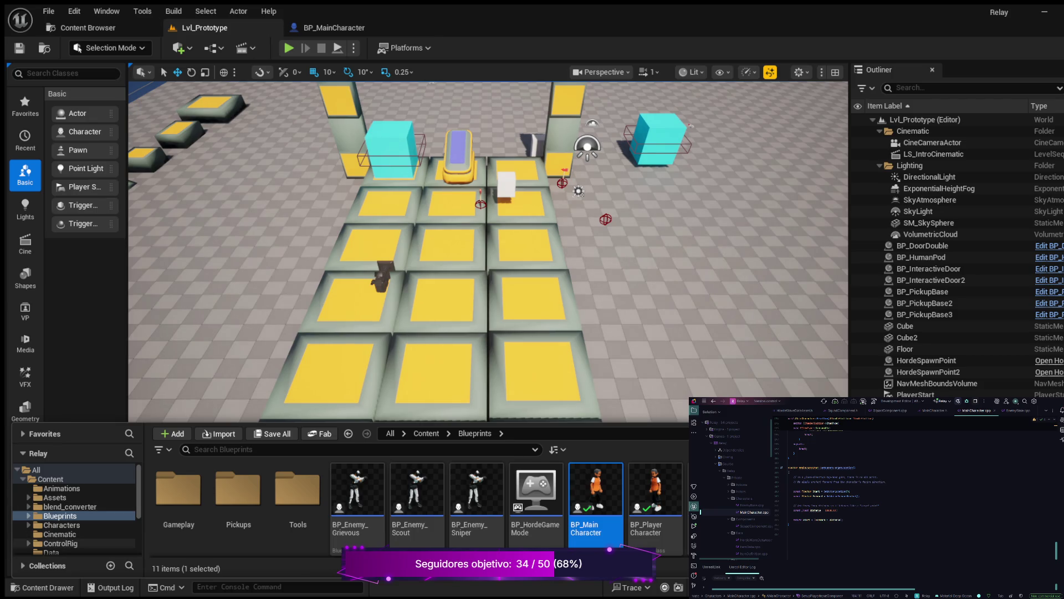
scroll(75, 510, "down", 1)
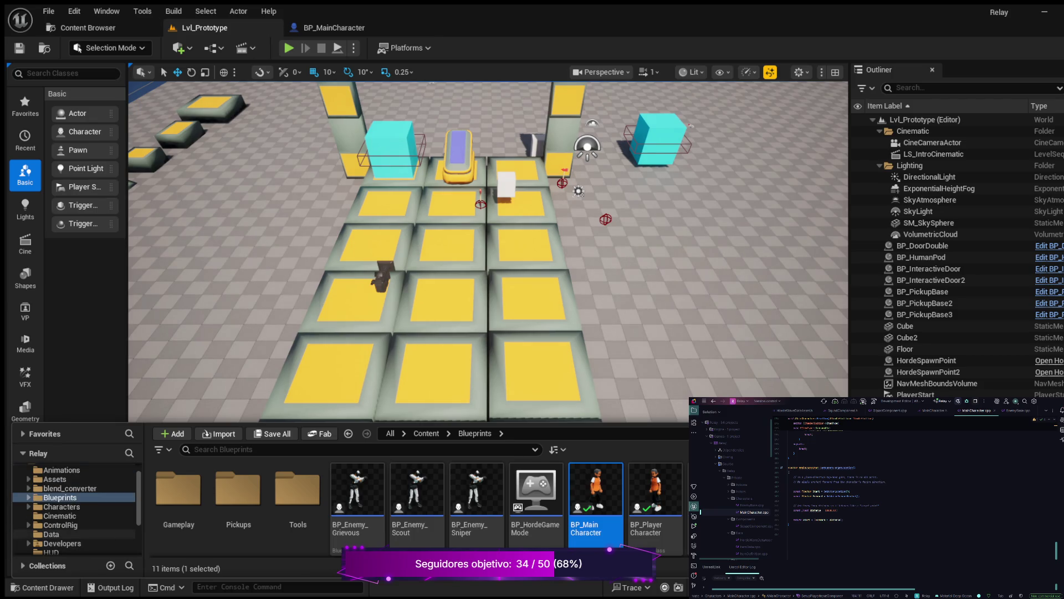
scroll(77, 534, "down", 1)
scroll(78, 533, "down", 1)
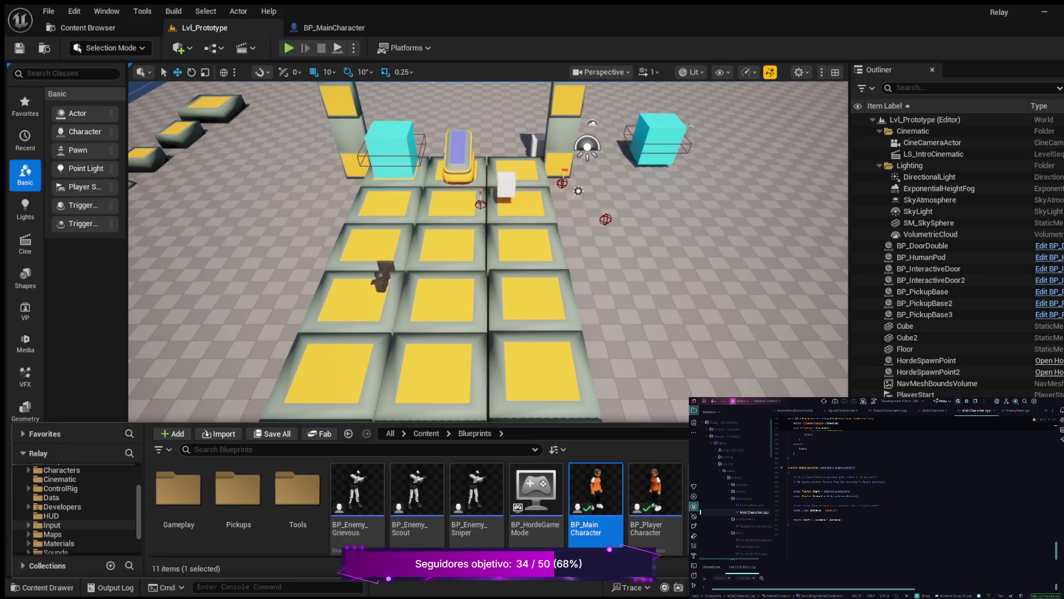
left_click(29, 534)
scroll(78, 516, "down", 2)
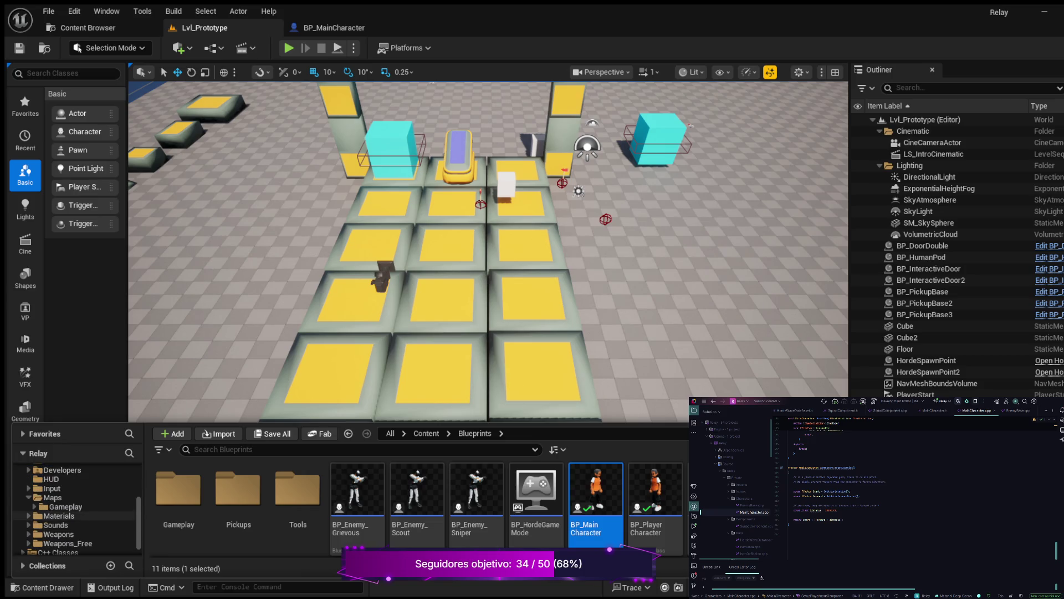
Open PL_LevelOne from Maps > Gameplay and run a brief Play-in-Editor test.
left_click(66, 506)
double_click(178, 487)
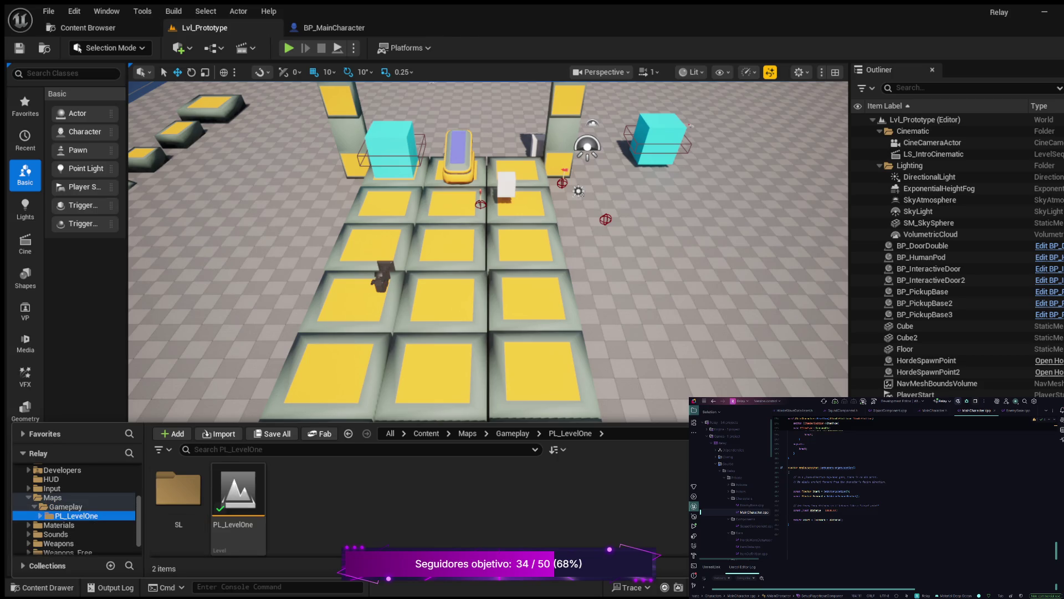
double_click(238, 493)
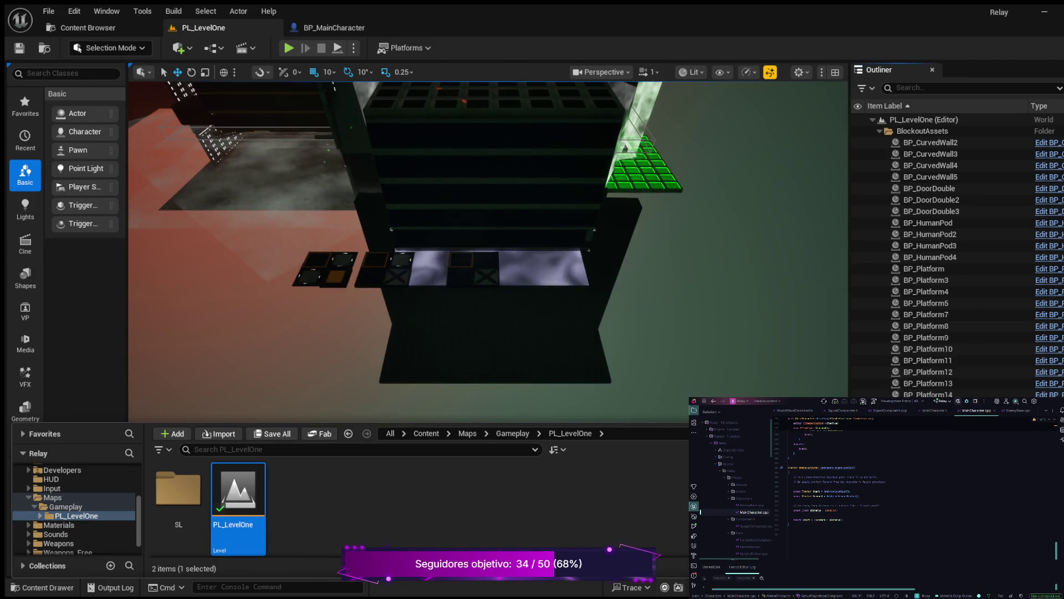
key("alt+p")
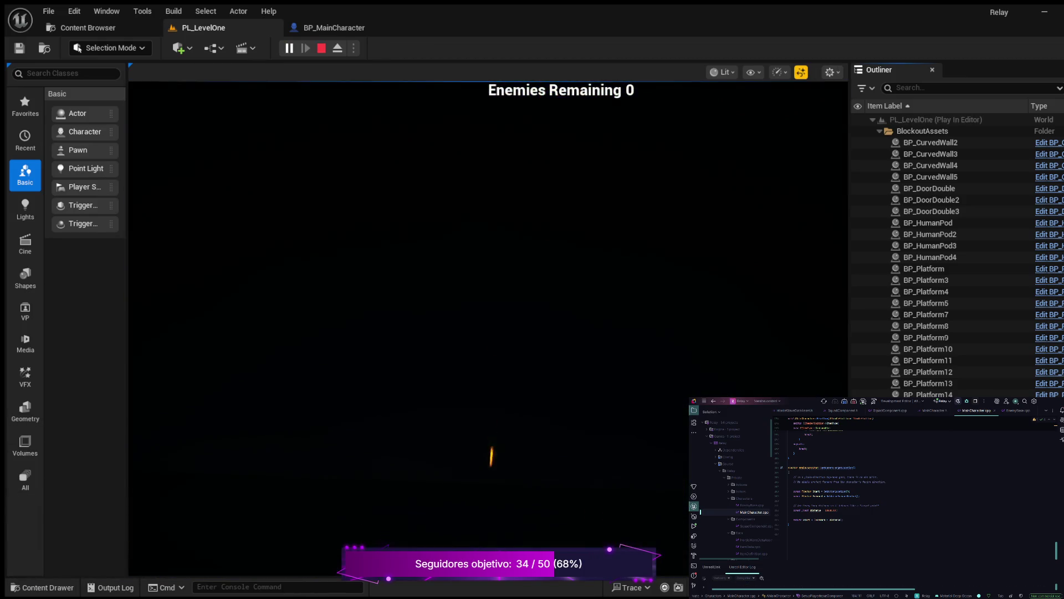
key("Escape")
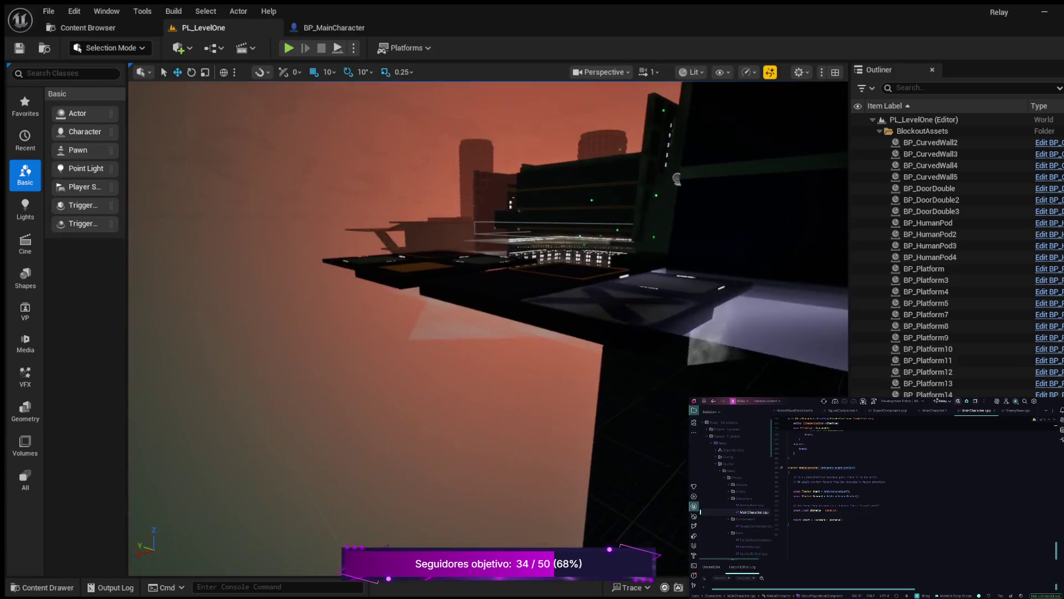
Collapse the BlockoutAssets, EmissiveMeshes and Lighting Outliner folders and select the PL_LevelOne root.
mouse_move(488, 332)
left_mouse_down()
mouse_move(418, 363)
mouse_move(383, 363)
left_mouse_up()
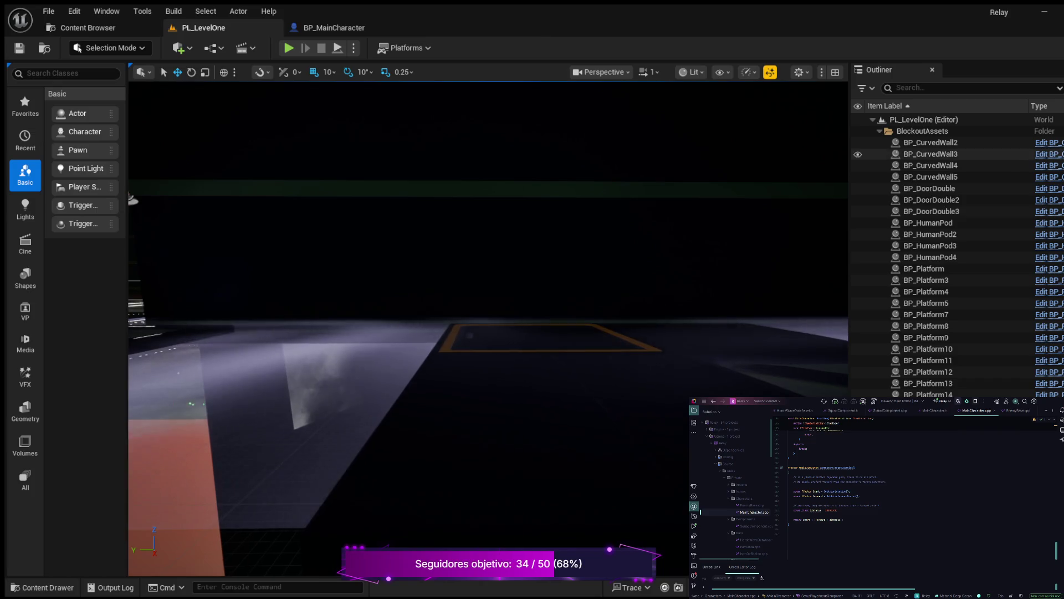
left_click(880, 131)
left_click(880, 143)
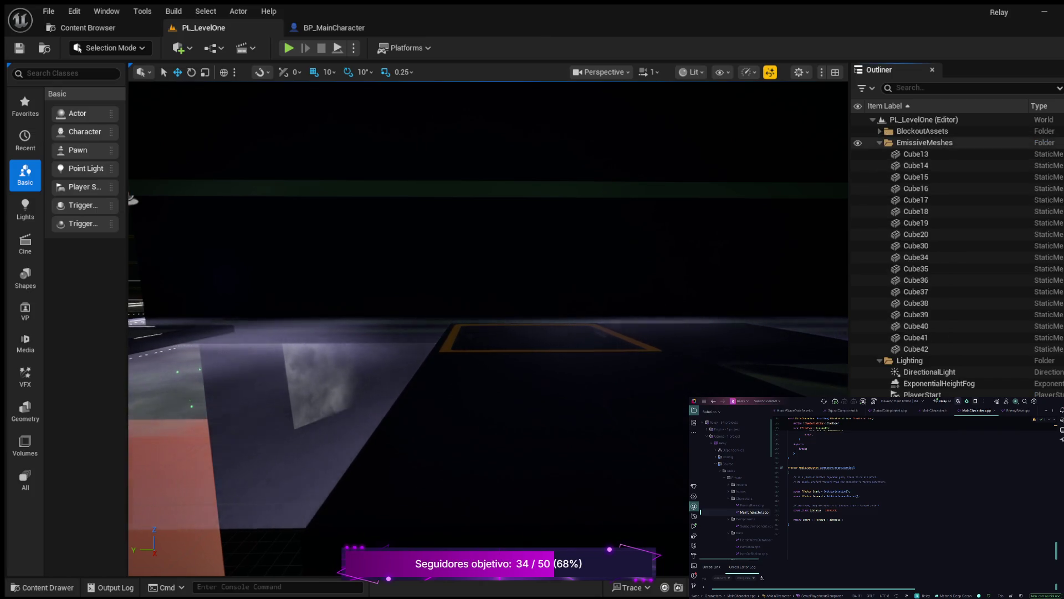
left_click(880, 142)
left_click(880, 155)
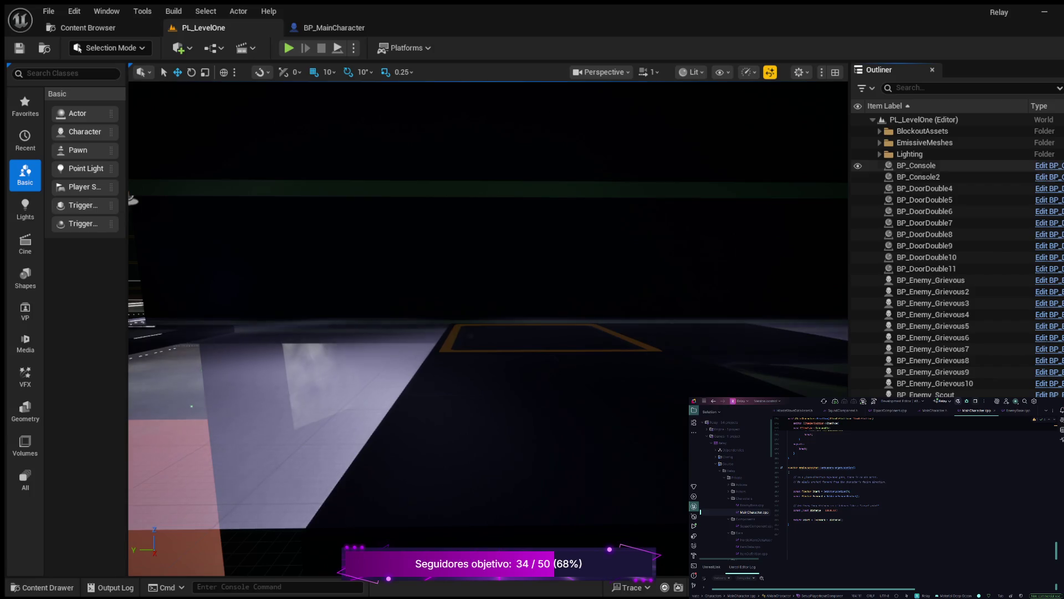
left_click(923, 119)
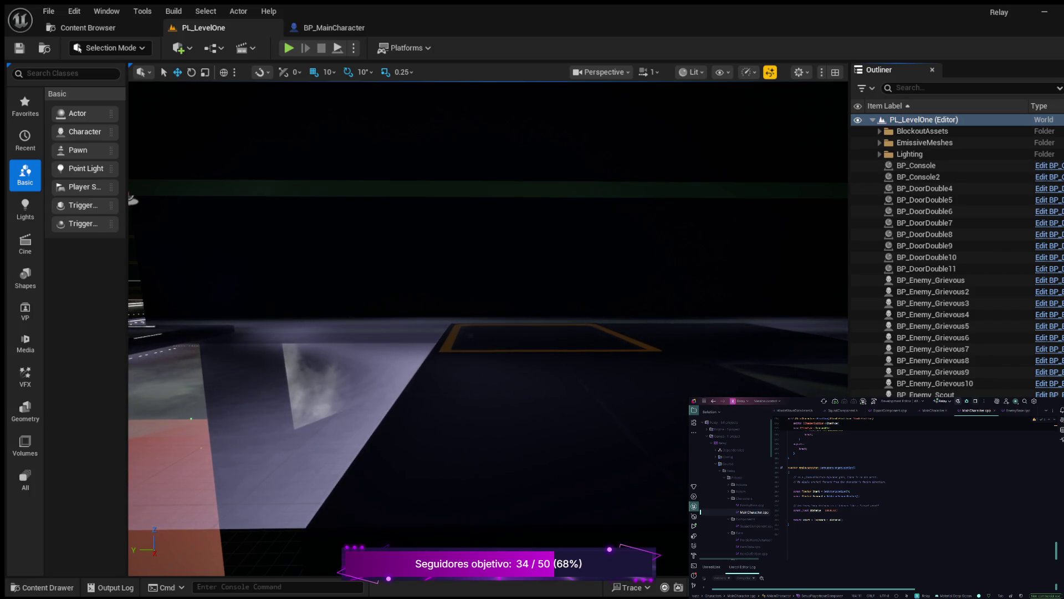
Name the new Outliner folder Cinematic and bring up the Content Drawer.
type("C")
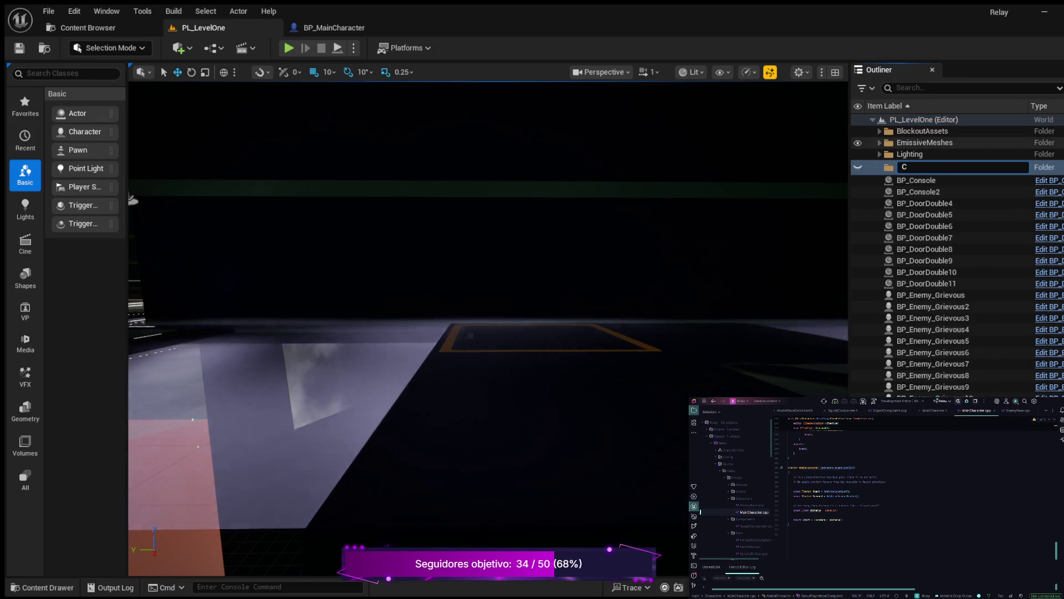
type("inemac")
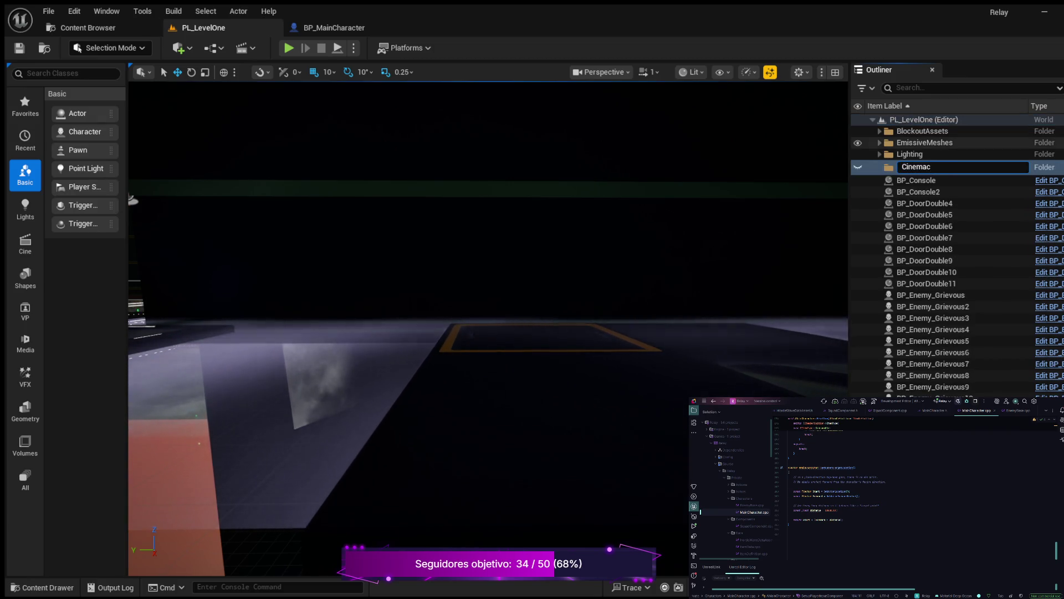
key("BackSpace")
type("tic")
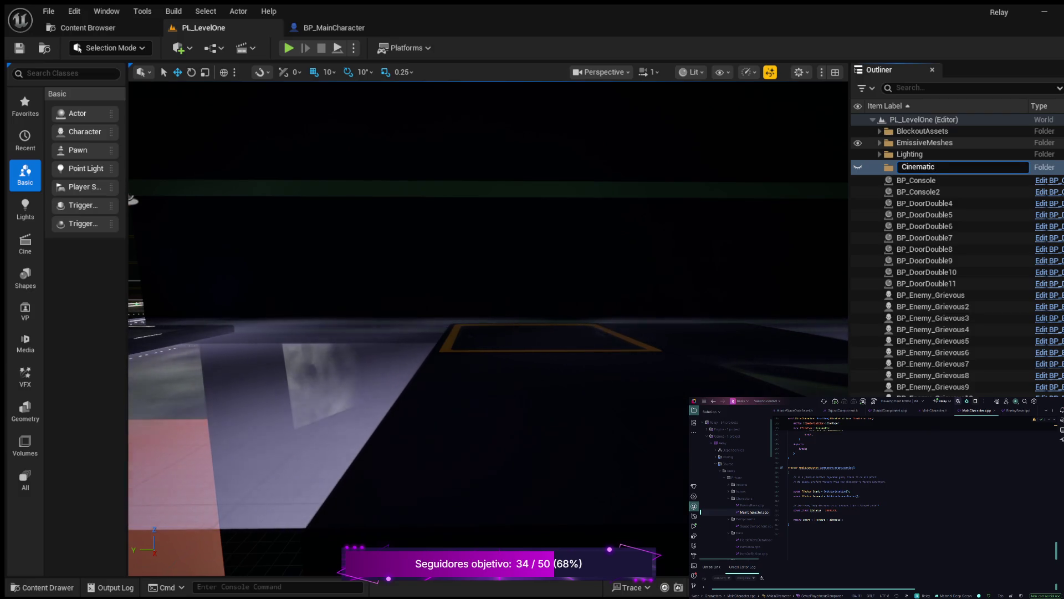
key("Return")
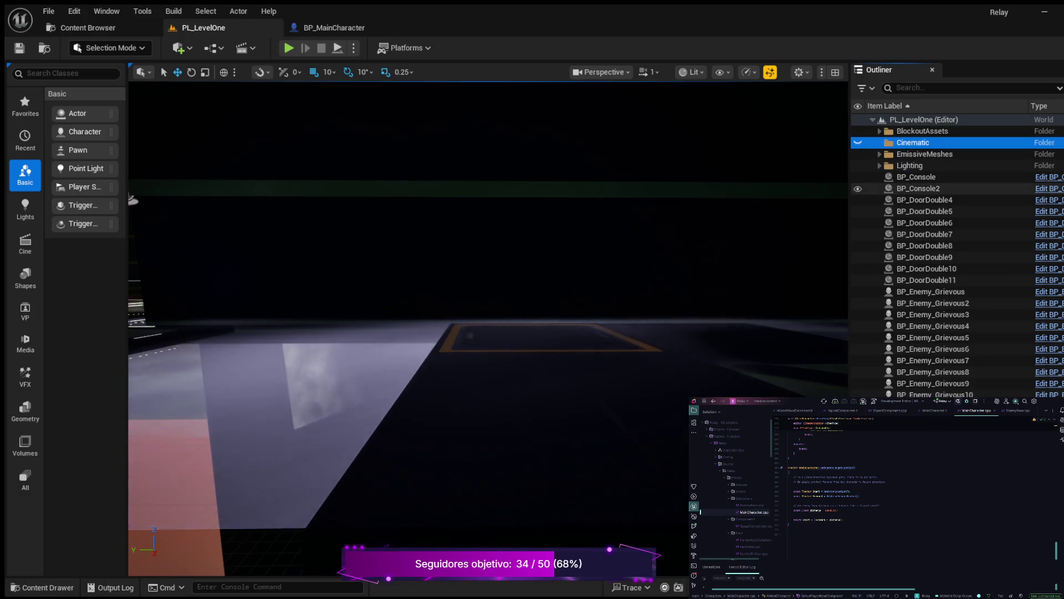
key("ctrl+space")
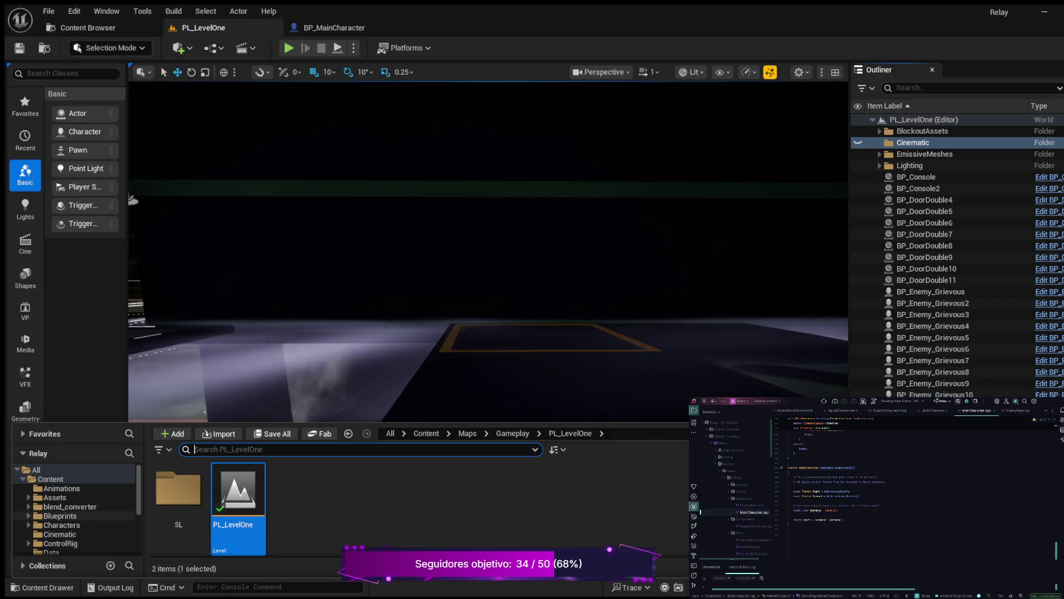
Drag LS_IntroCinematic from the Cinematic content folder onto the level floor.
left_click(59, 533)
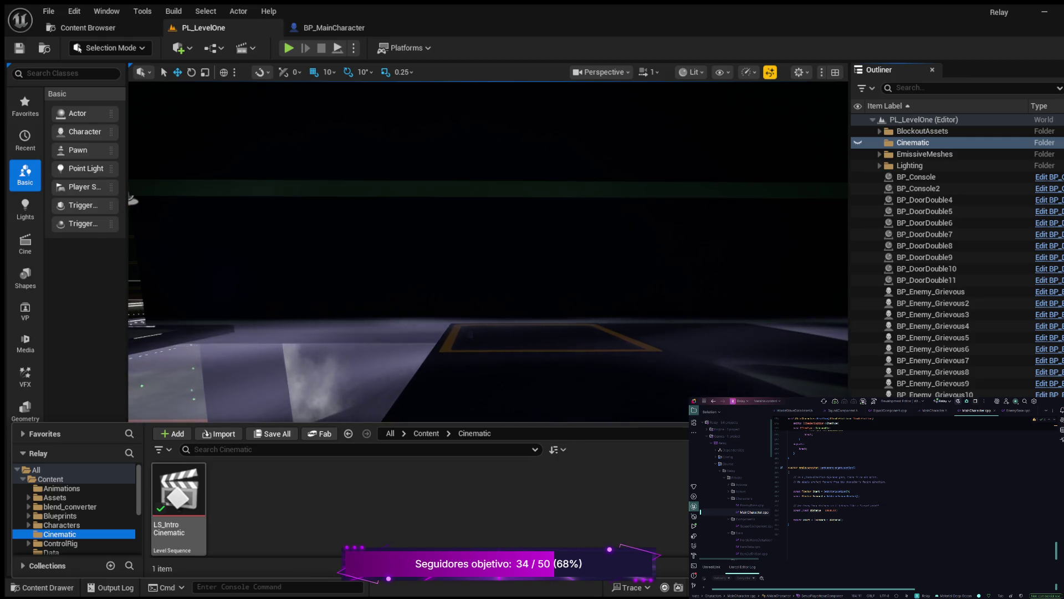
left_click(733, 265)
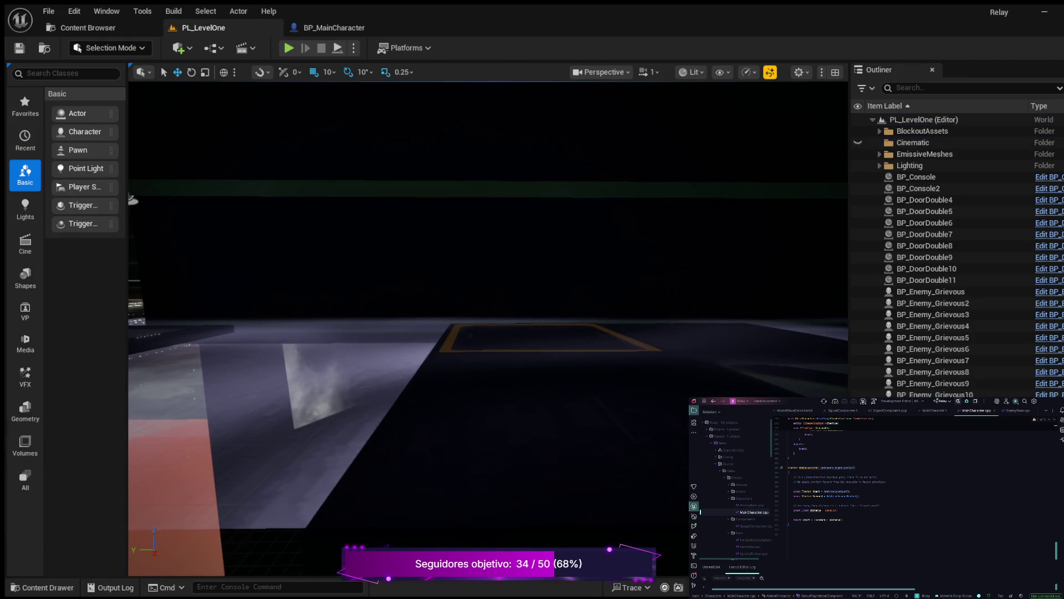
key("ctrl+space")
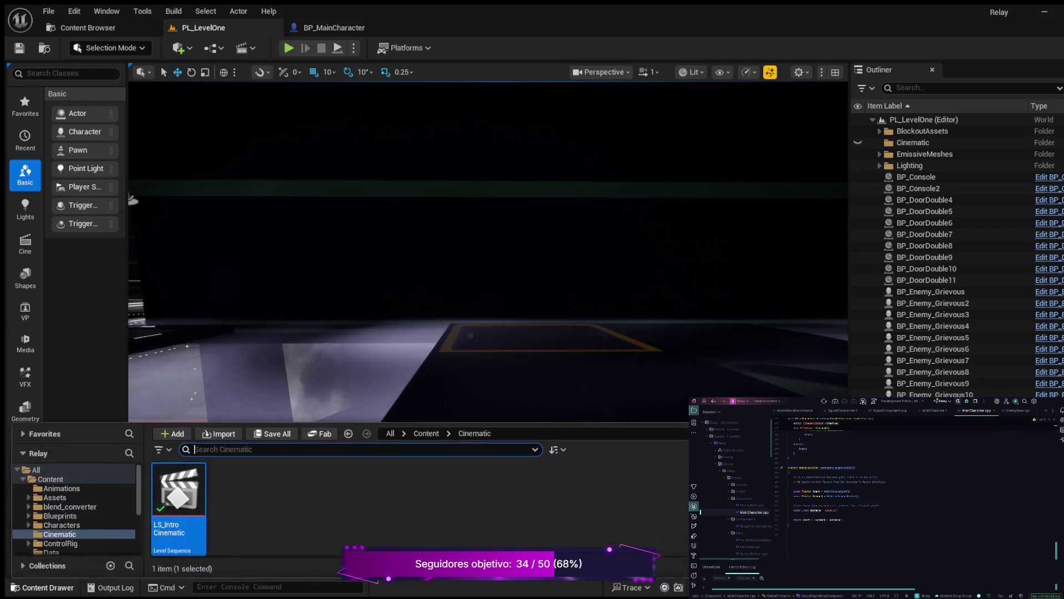
left_click_drag(178, 491, 455, 339)
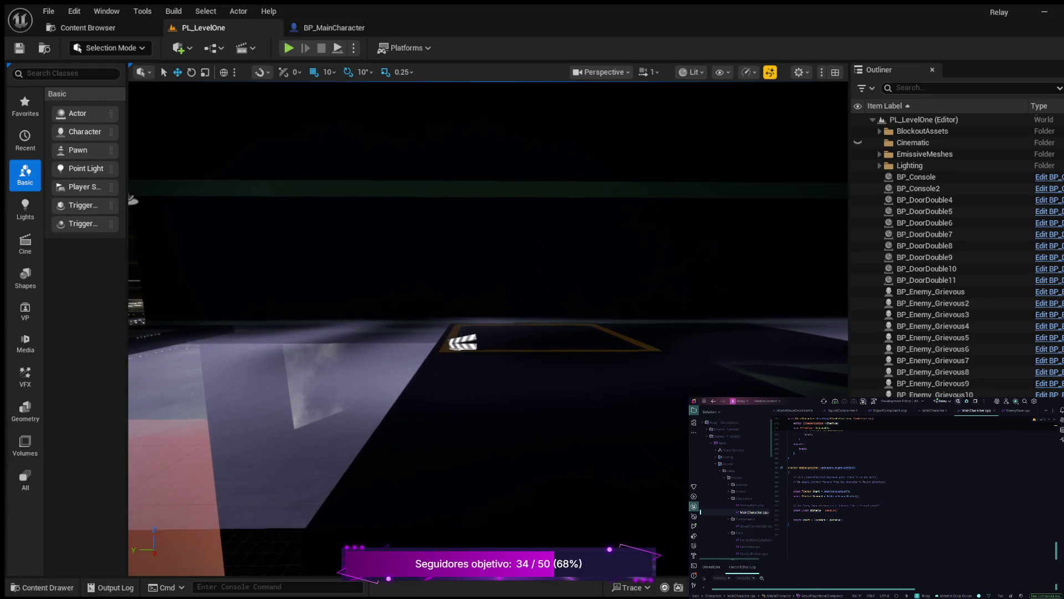
Expand the Cinematic Outliner folder and frame the view on LS_IntroCinematic.
scroll(943, 280, "up", 10)
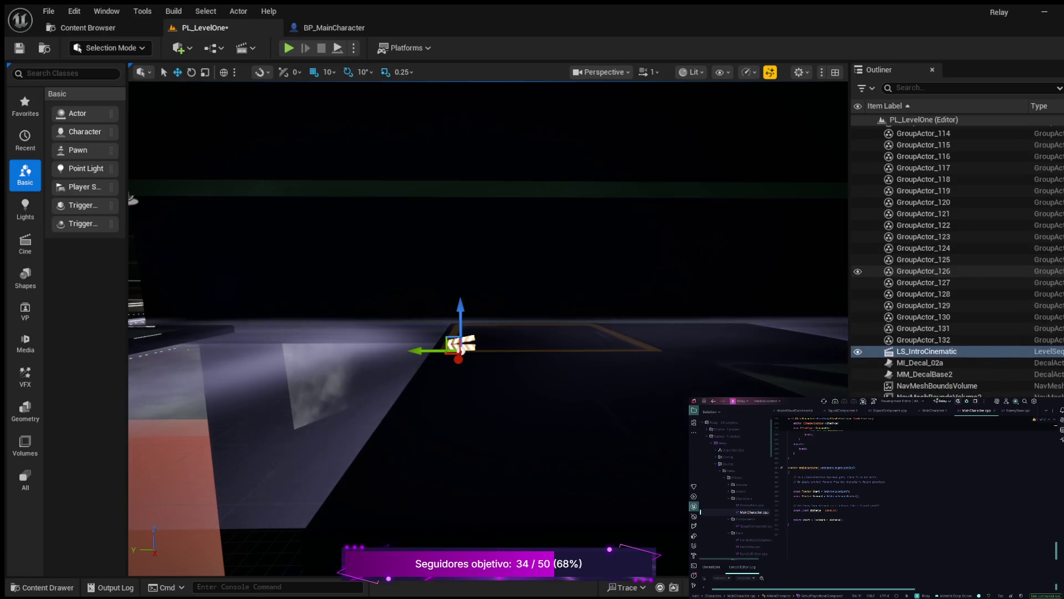
scroll(943, 286, "up", 19)
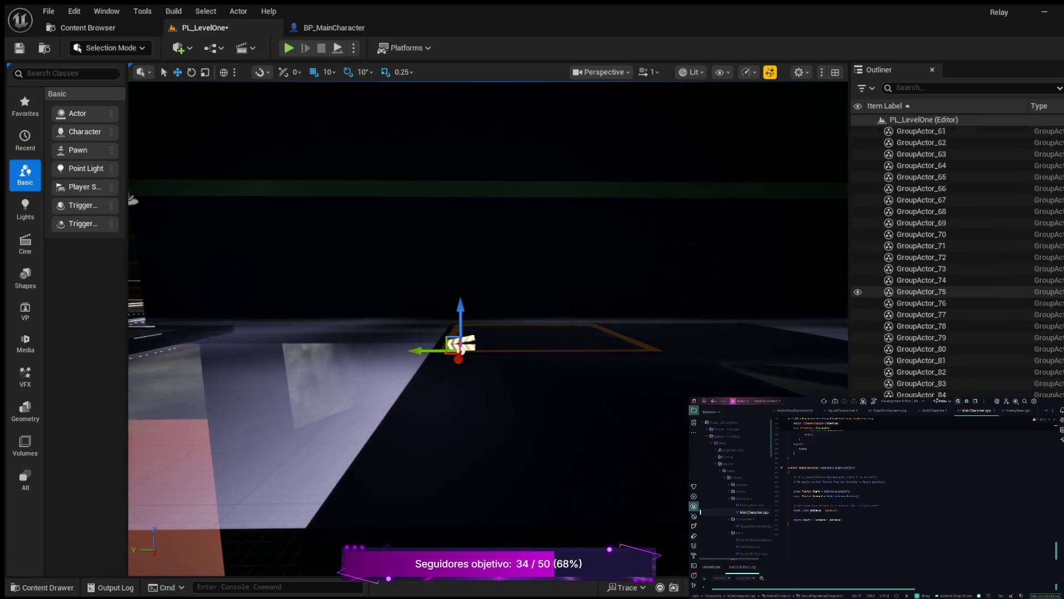
scroll(942, 294, "down", 12)
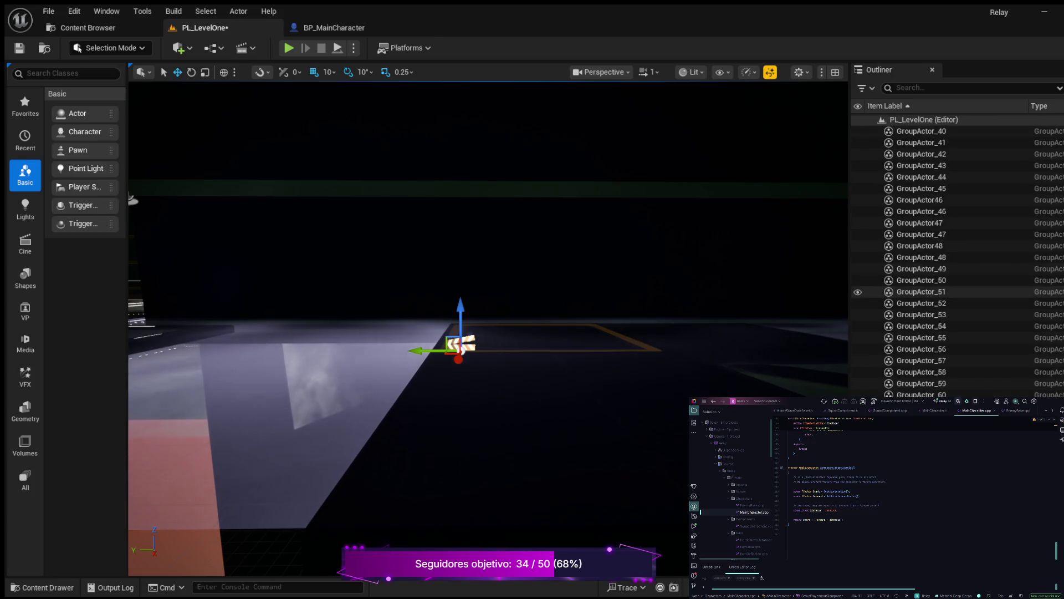
scroll(943, 305, "down", 18)
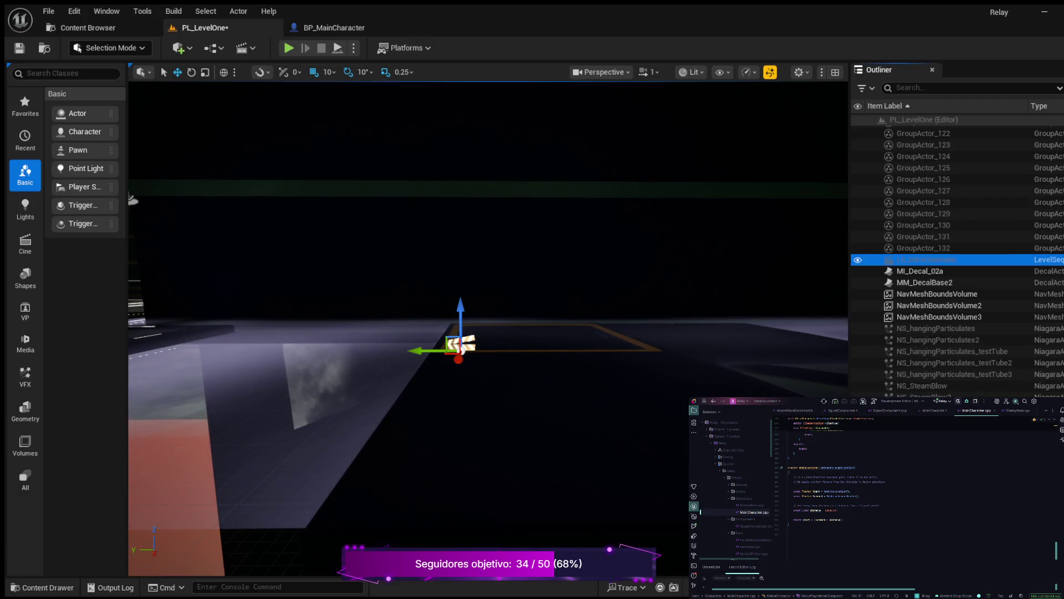
scroll(957, 261, "up", 10)
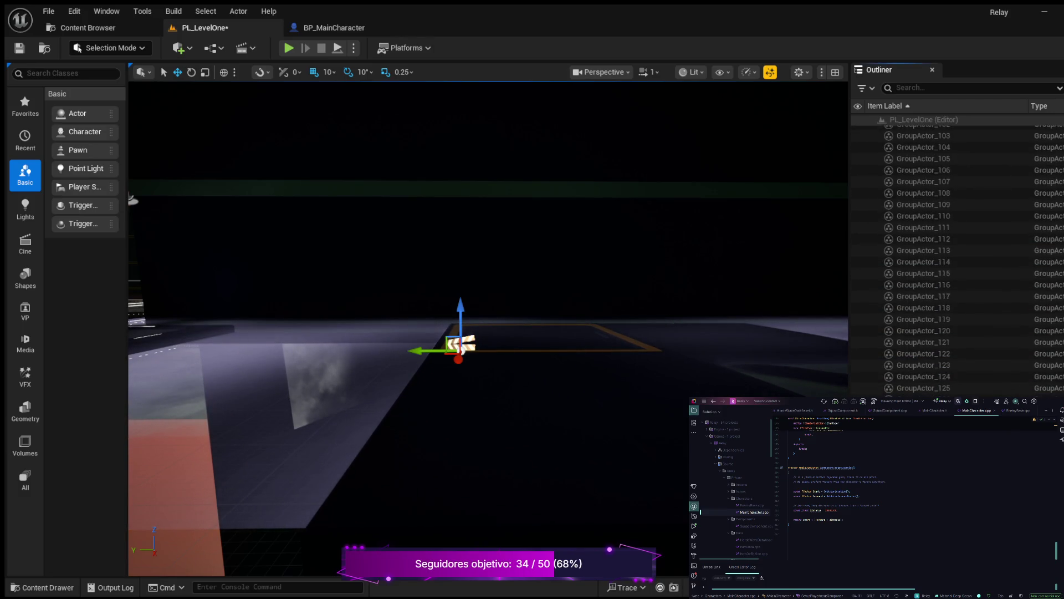
scroll(958, 261, "up", 13)
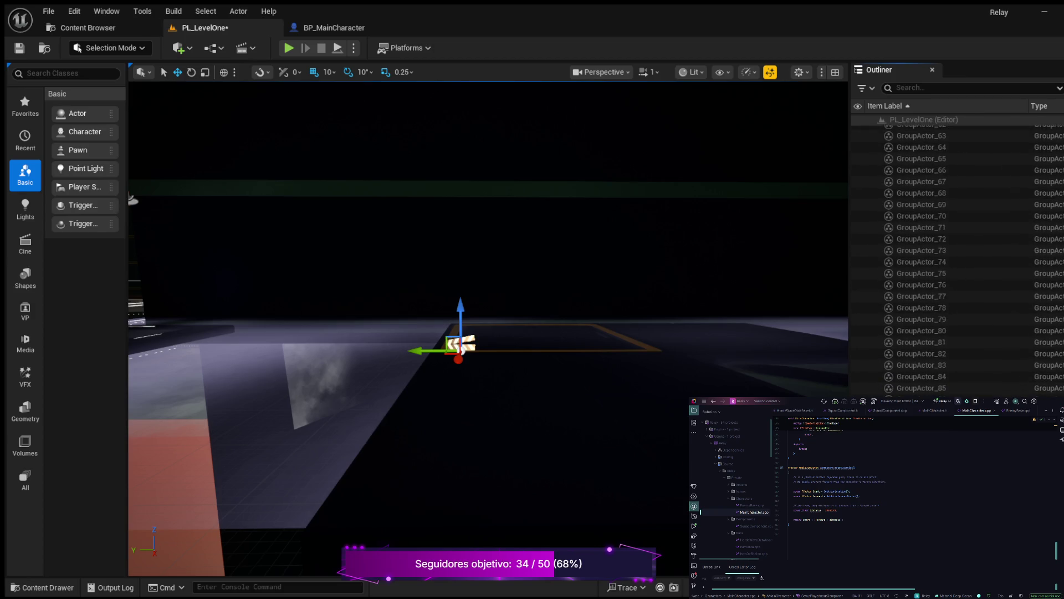
scroll(958, 260, "up", 13)
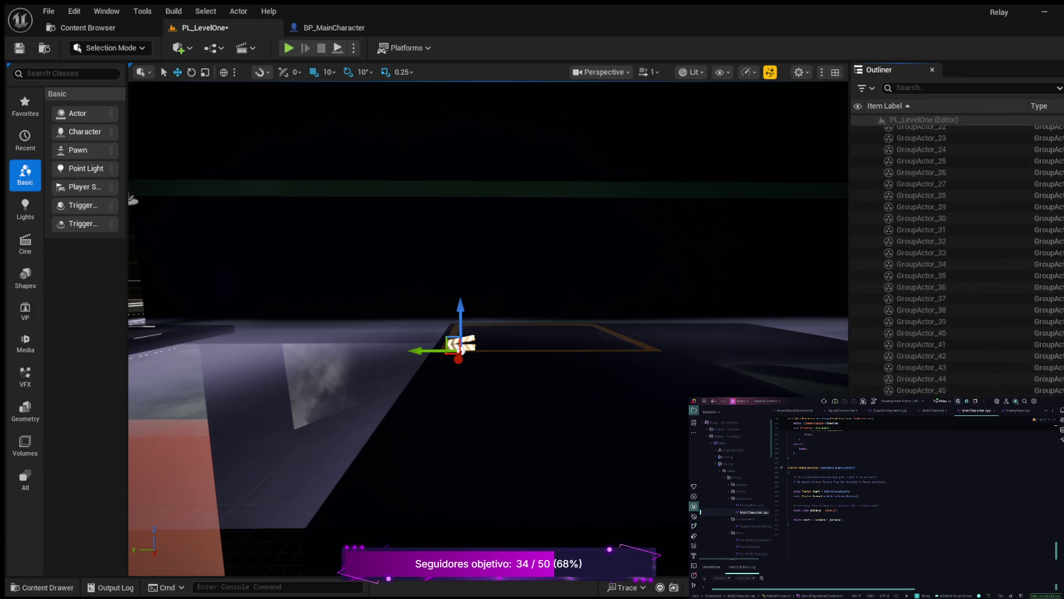
scroll(958, 261, "up", 15)
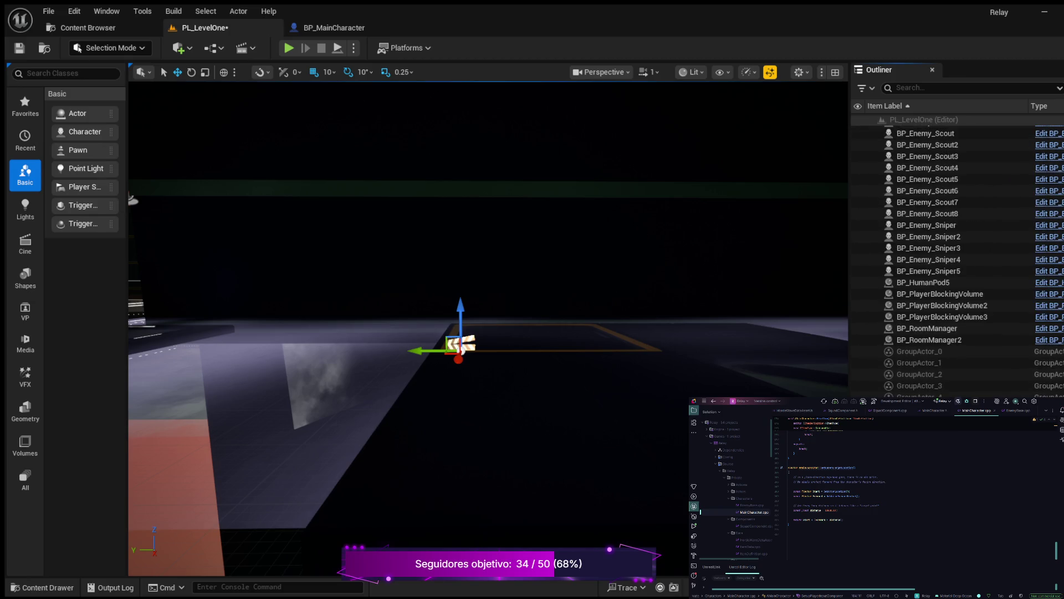
scroll(958, 261, "up", 4)
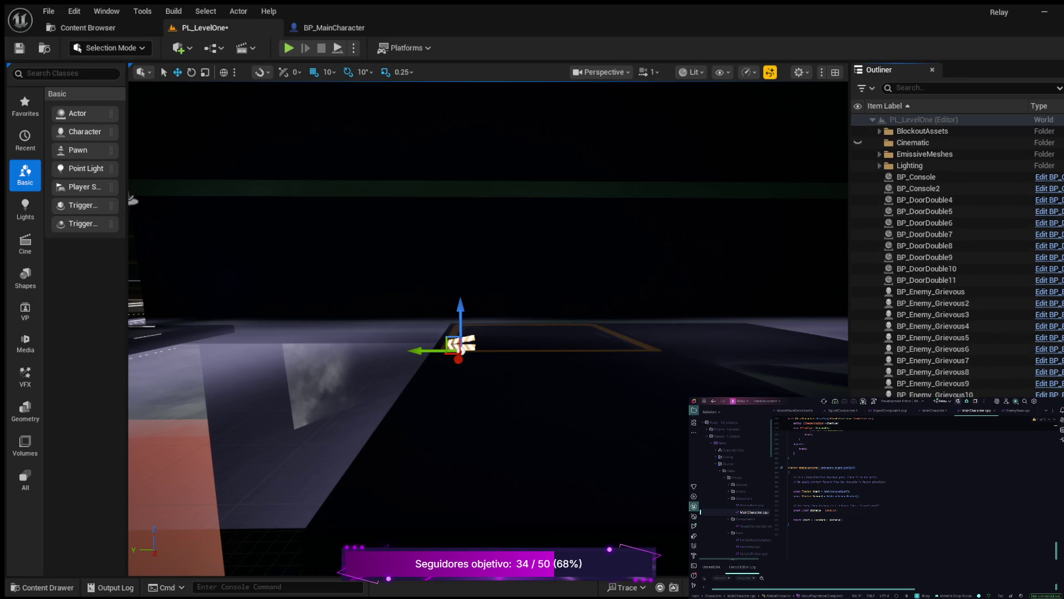
left_click(880, 143)
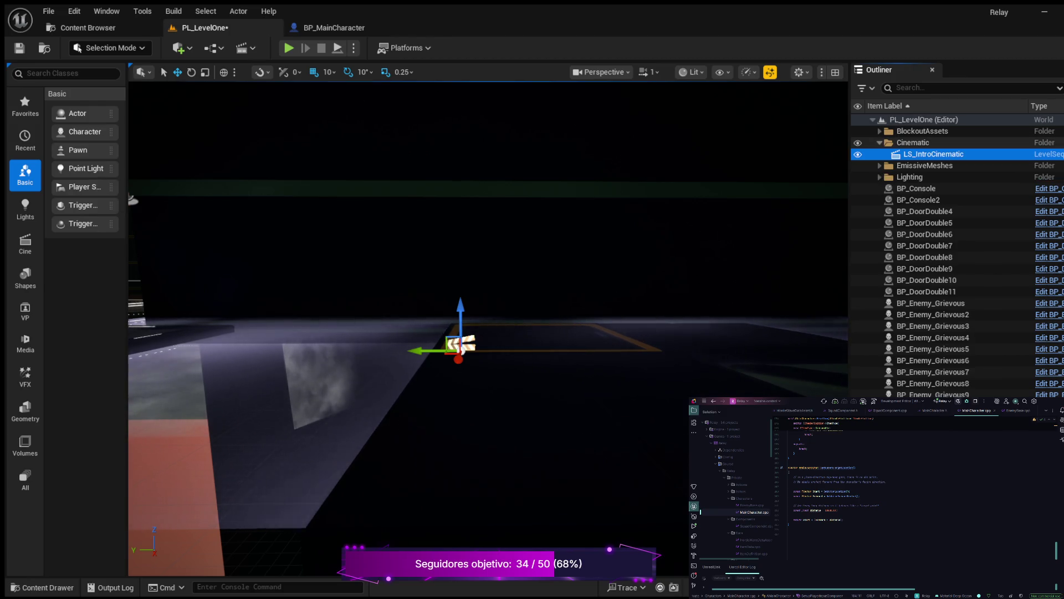
key("f")
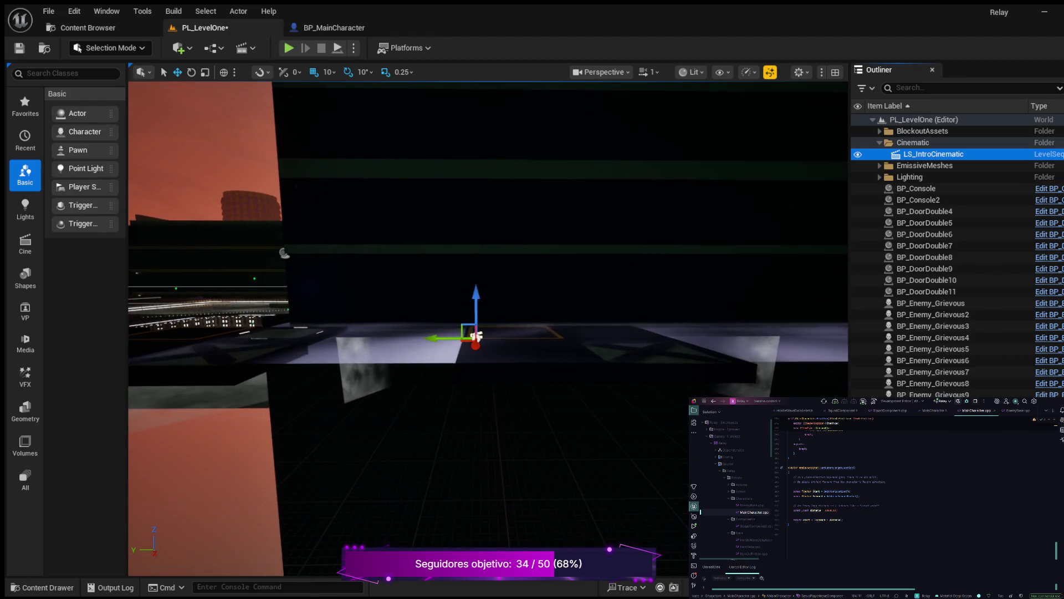
Raise LS_IntroCinematic along Z, save PL_LevelOne, and run a quick play test.
mouse_move(477, 336)
left_mouse_down()
mouse_move(477, 238)
mouse_move(400, 221)
mouse_move(432, 233)
mouse_move(432, 145)
left_mouse_up()
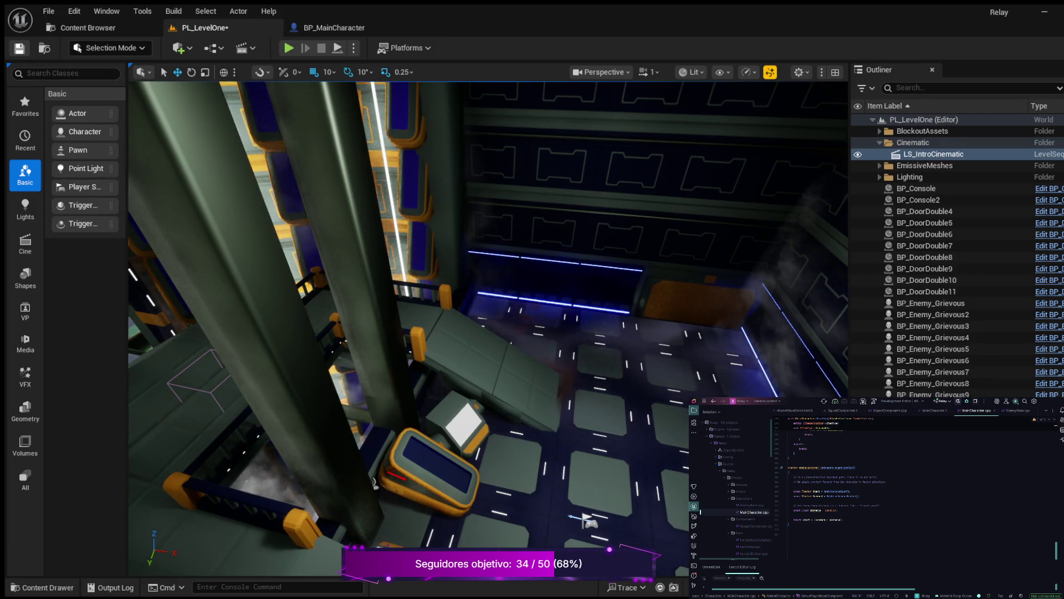
key("ctrl+s")
key("alt+p")
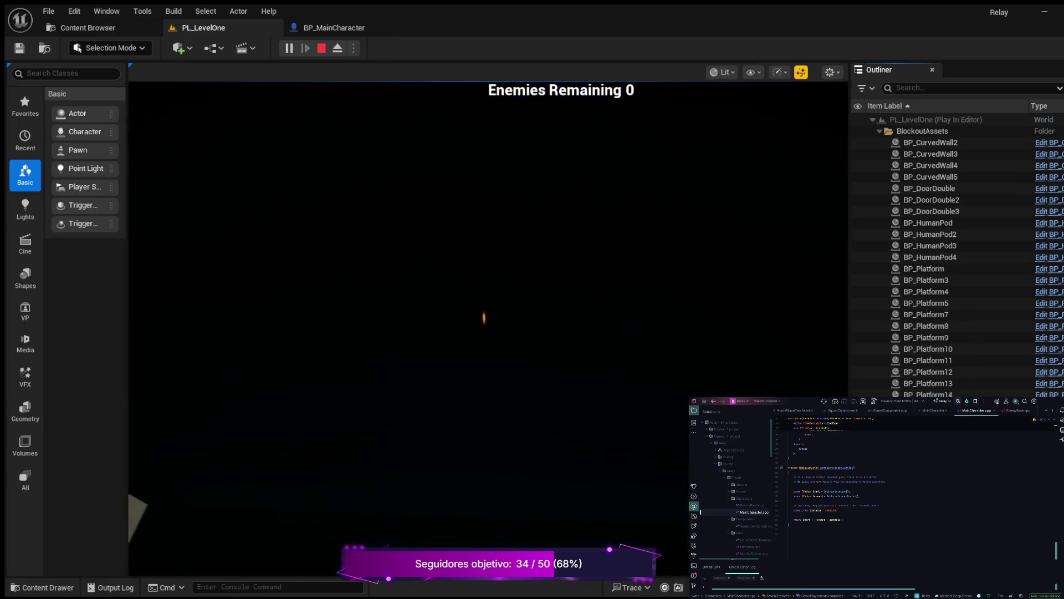
key("Escape")
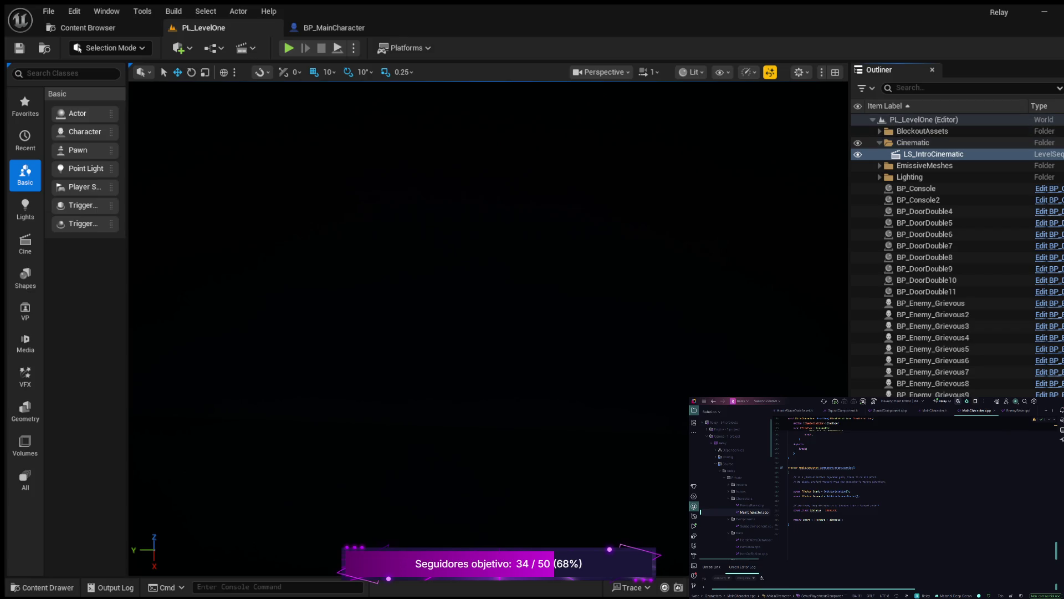
left_click(913, 142)
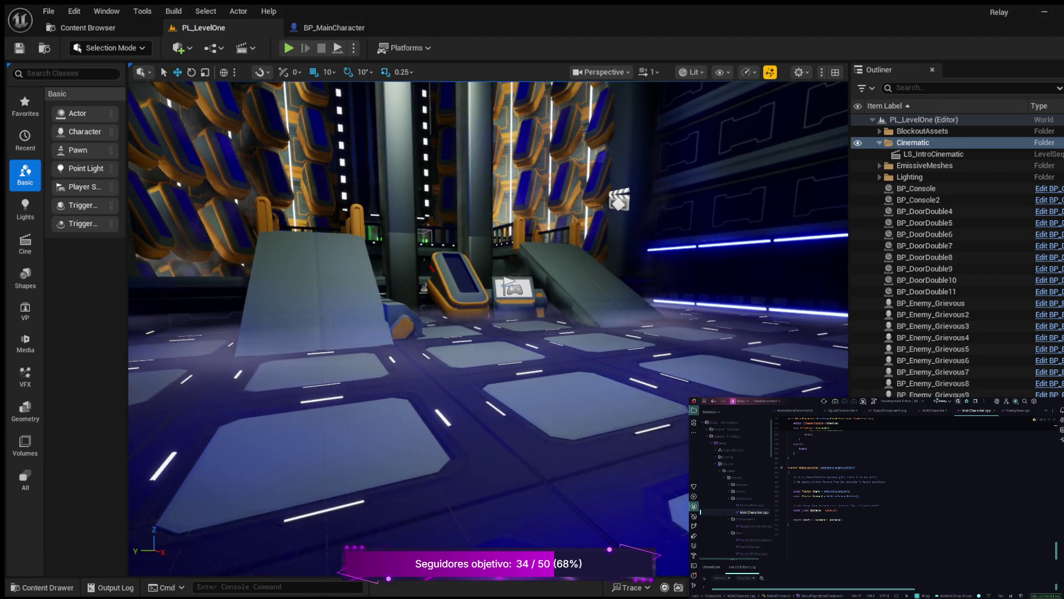
Slide LS_IntroCinematic right along X across the floor and save the level.
left_click(643, 277)
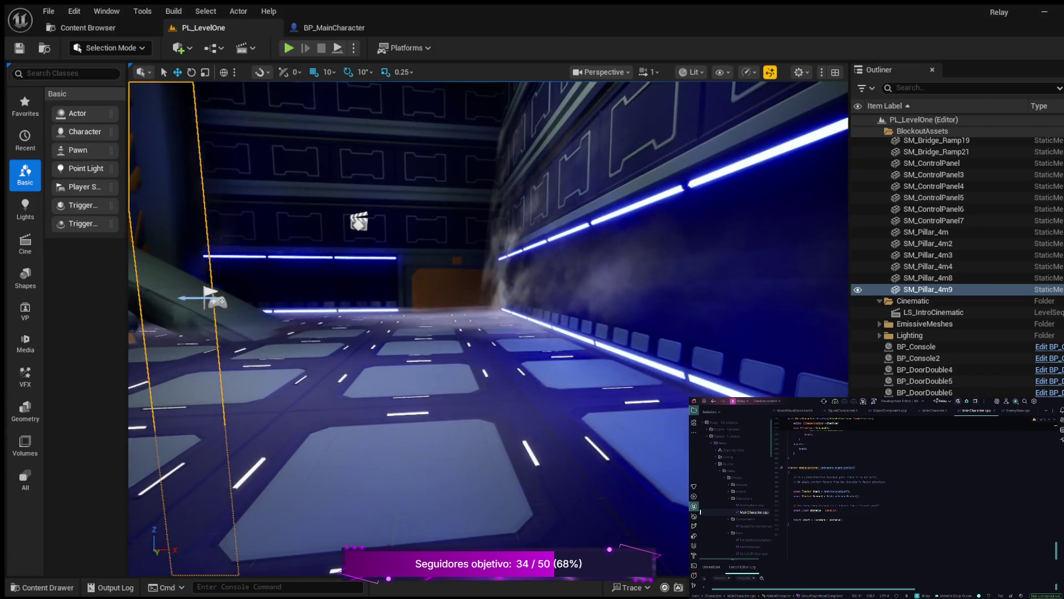
left_click(359, 222)
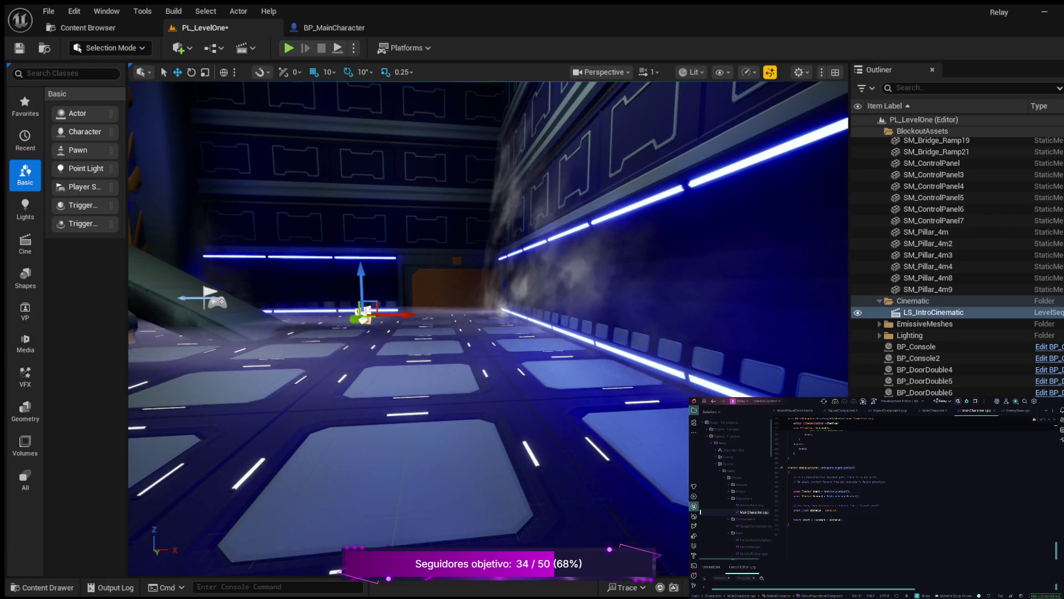
left_click_drag(404, 316, 499, 312)
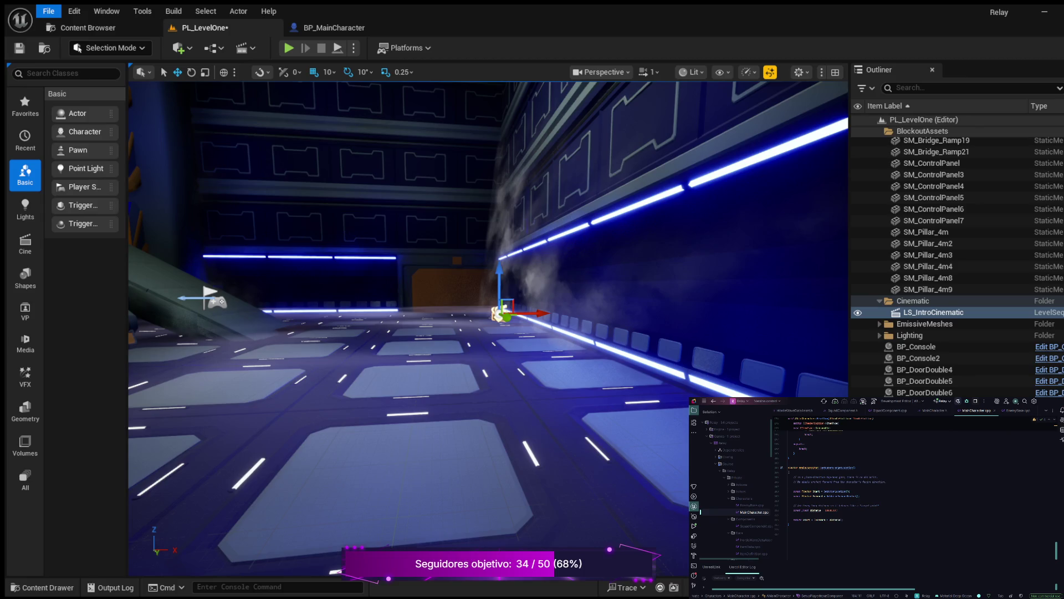
key("ctrl+s")
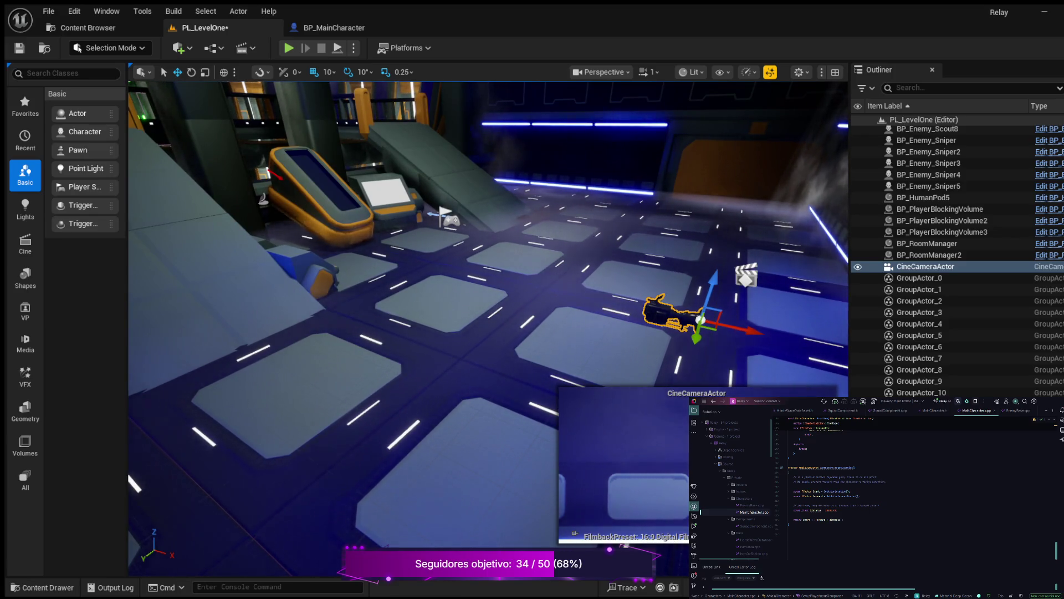
Turn the CineCameraActor about 200 degrees in yaw, then slide it right and raise it.
key("e")
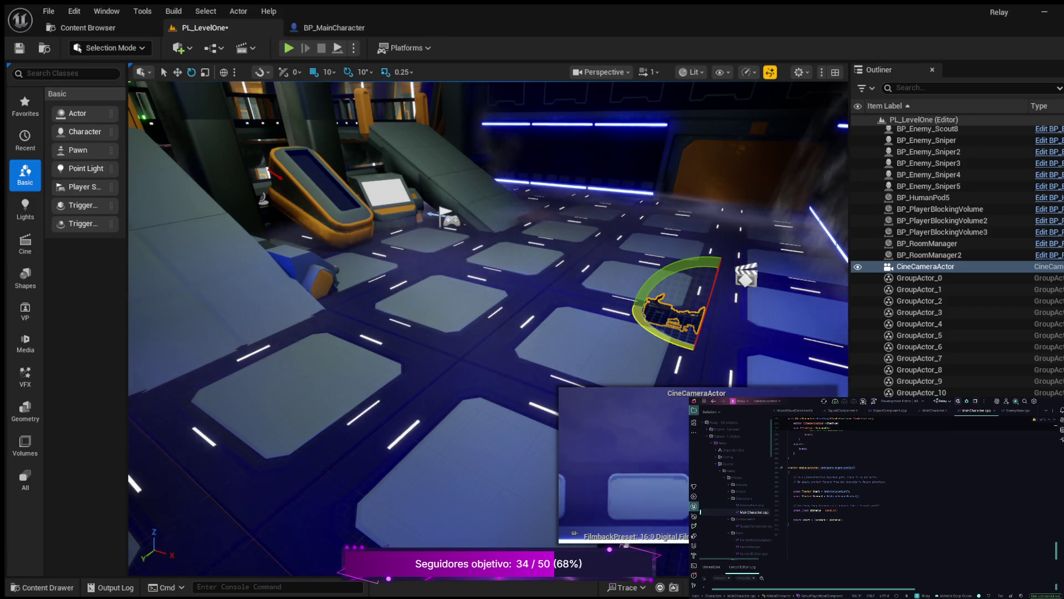
mouse_move(808, 348)
left_mouse_down()
mouse_move(708, 371)
mouse_move(784, 373)
mouse_move(612, 316)
mouse_move(615, 304)
left_mouse_up()
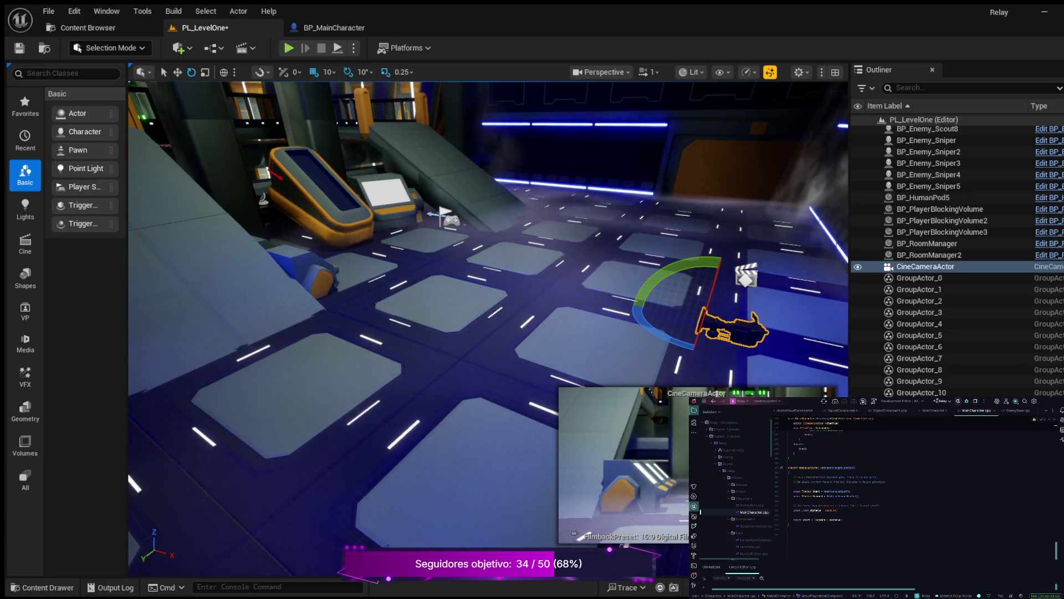
key("q")
left_click_drag(764, 331, 787, 340)
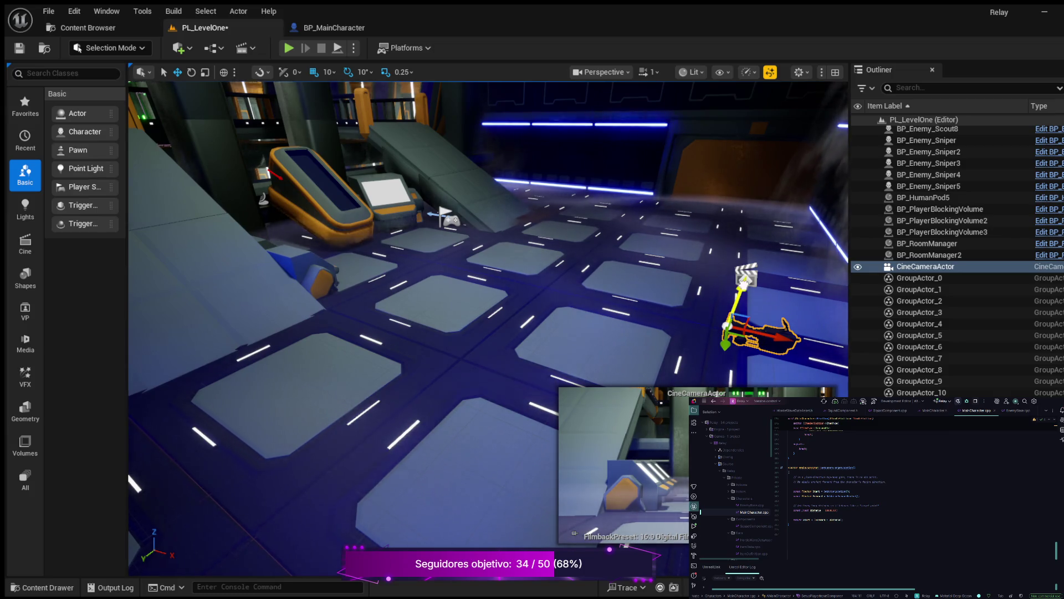
left_click_drag(745, 280, 754, 261)
left_click_drag(734, 321, 735, 306)
scroll(956, 261, "up", 3)
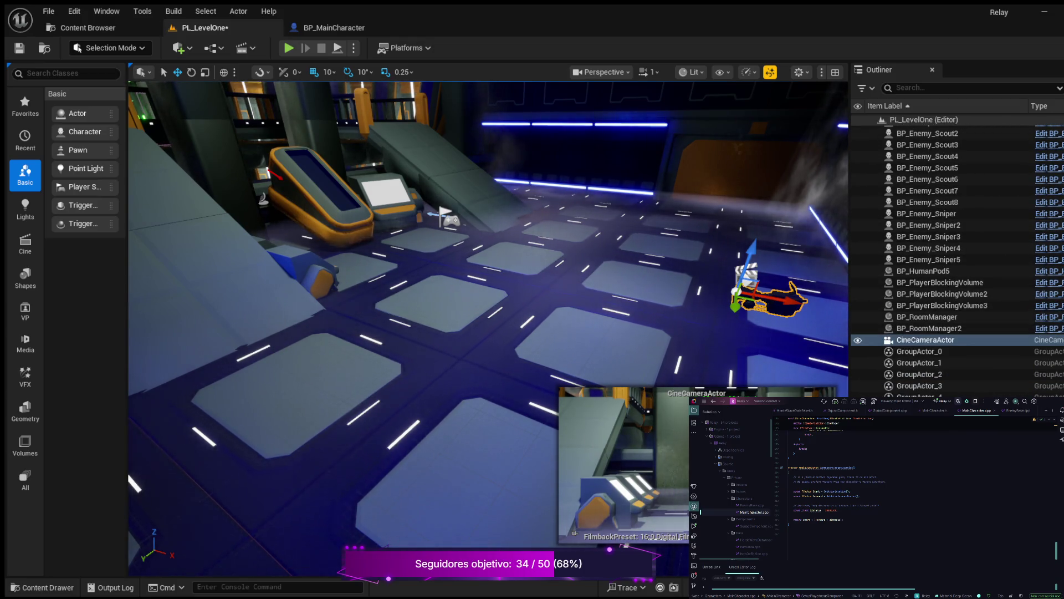
scroll(956, 261, "up", 5)
scroll(956, 261, "up", 10)
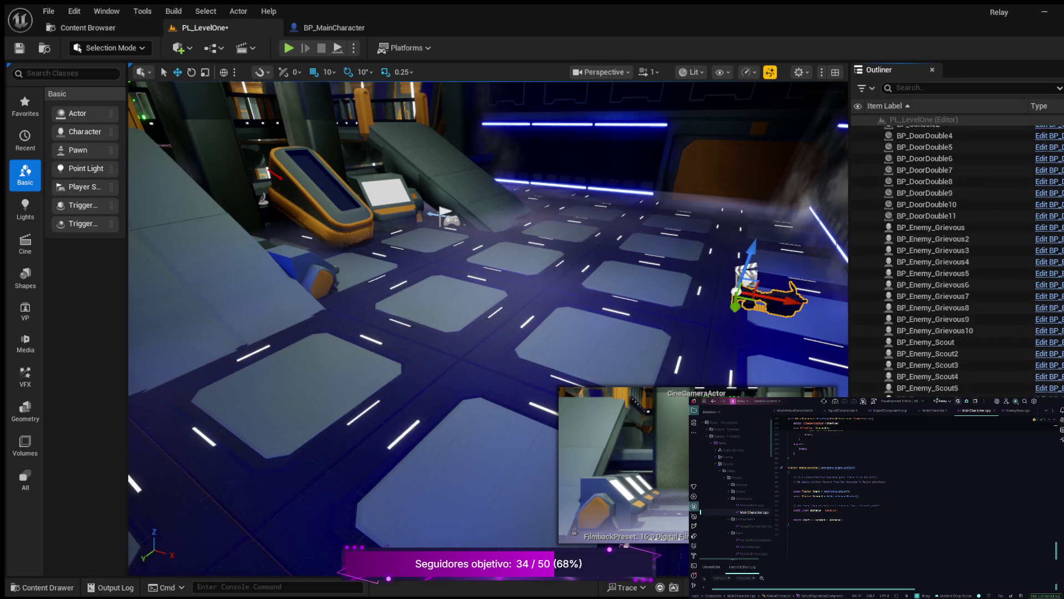
Move CineCameraActor into the Cinematic Outliner folder and frame LS_IntroCinematic.
scroll(957, 266, "down", 7)
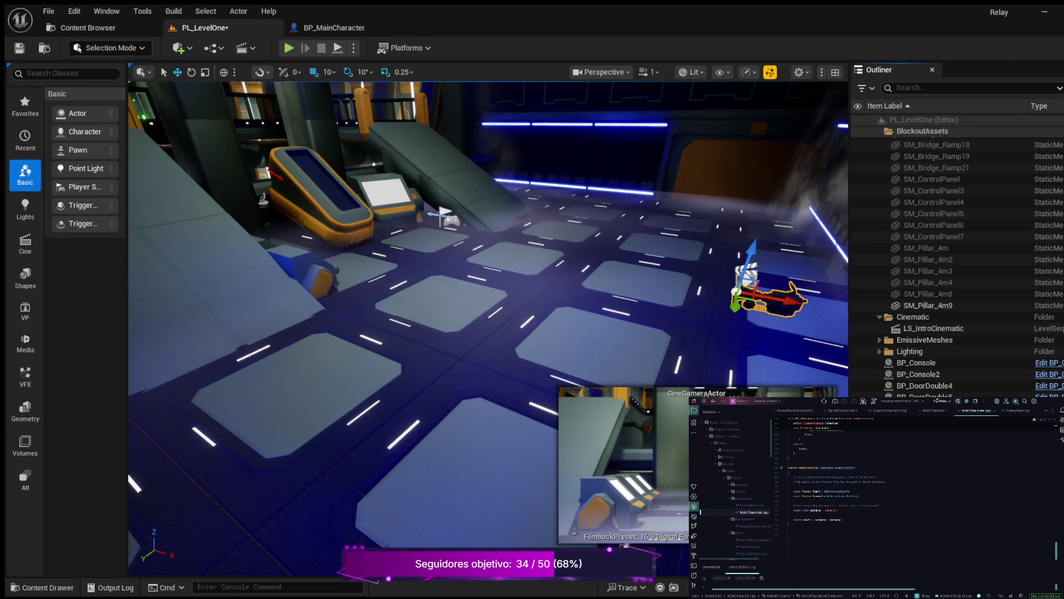
left_click_drag(920, 333, 913, 317)
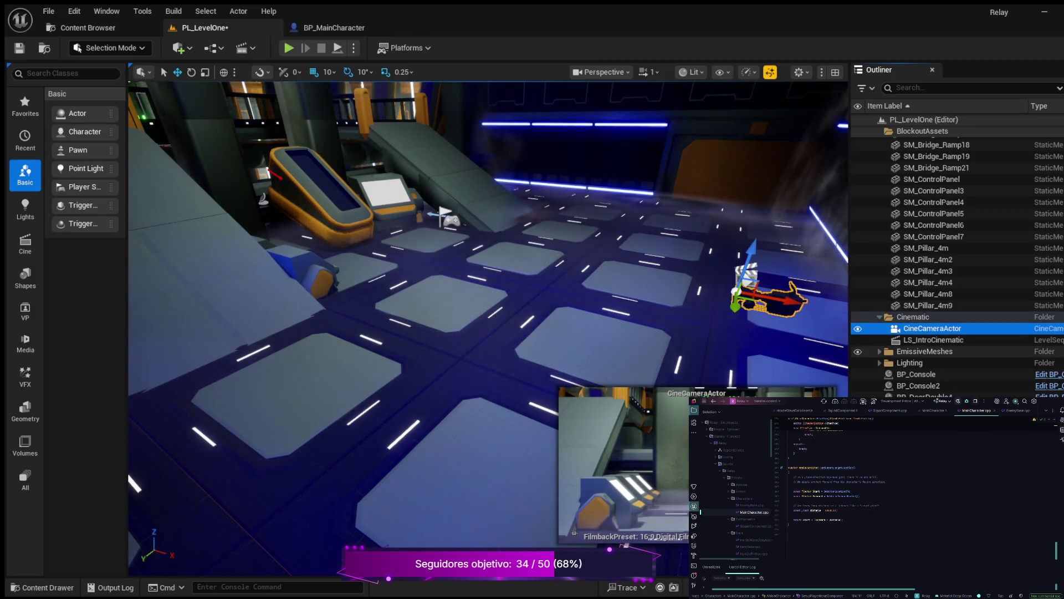
left_click(934, 340)
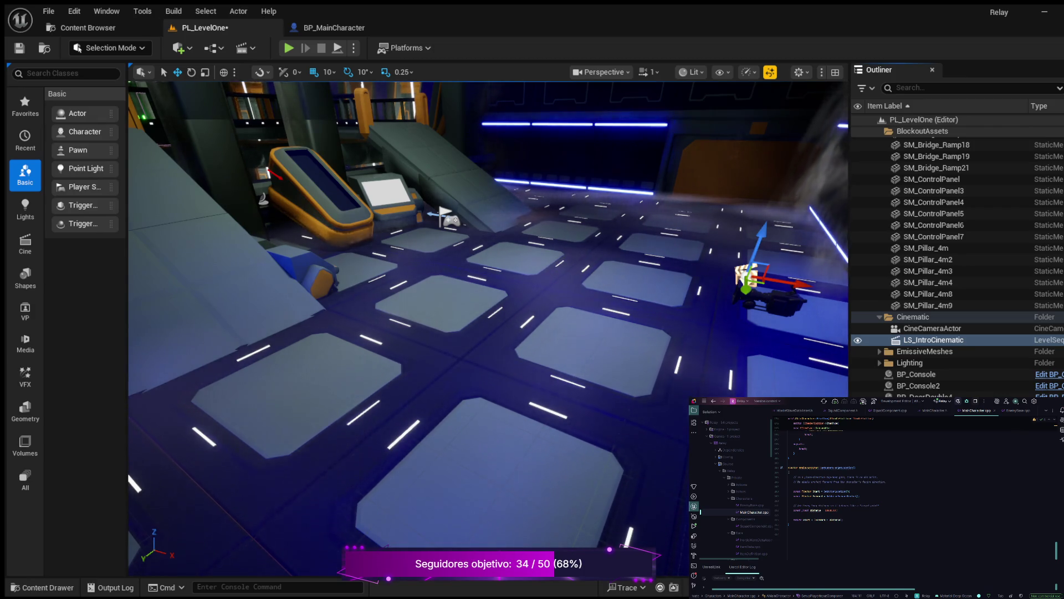
left_click(933, 340)
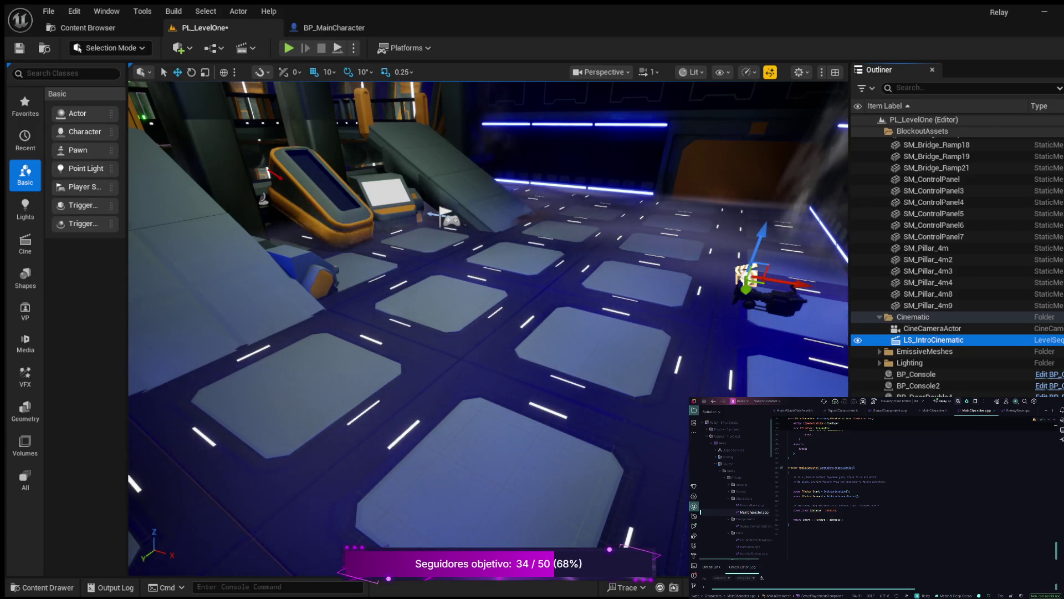
left_click(933, 328)
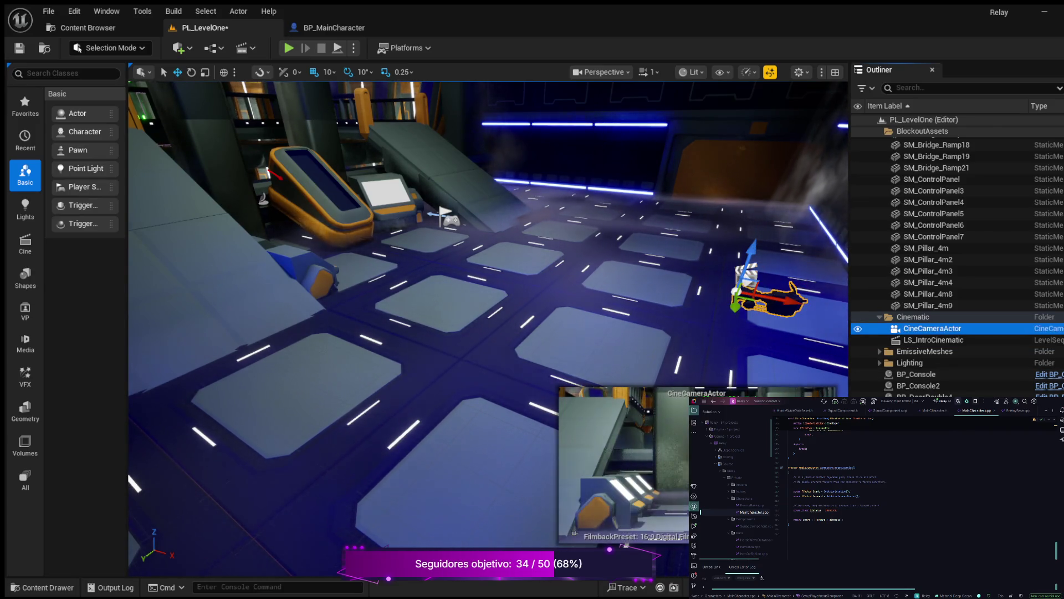
double_click(934, 339)
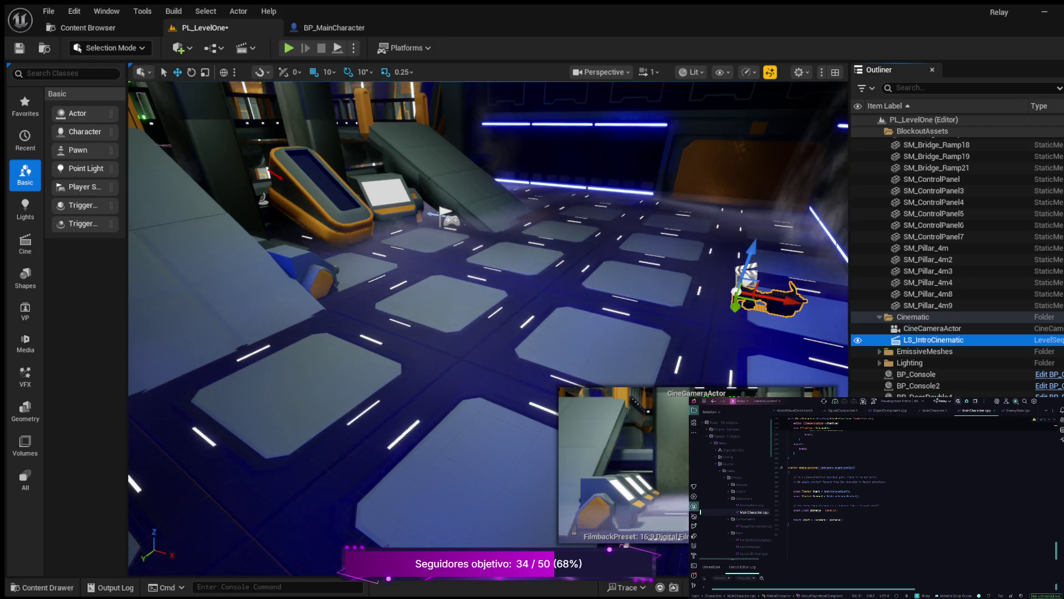
Pilot the viewport through LS_IntroCinematic and save PL_LevelOne.
key("ctrl+b")
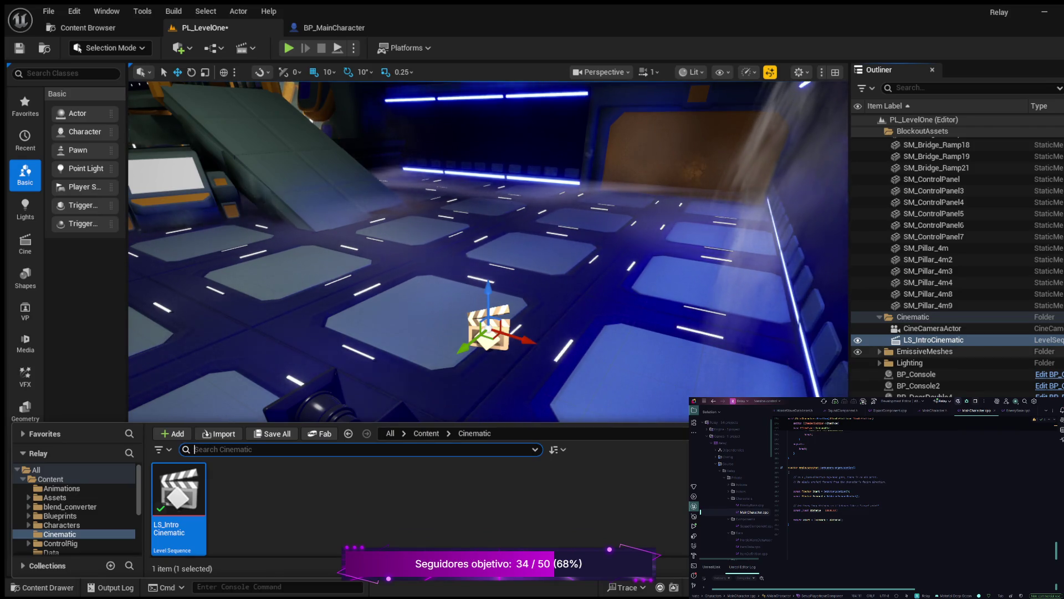
key("ctrl+space")
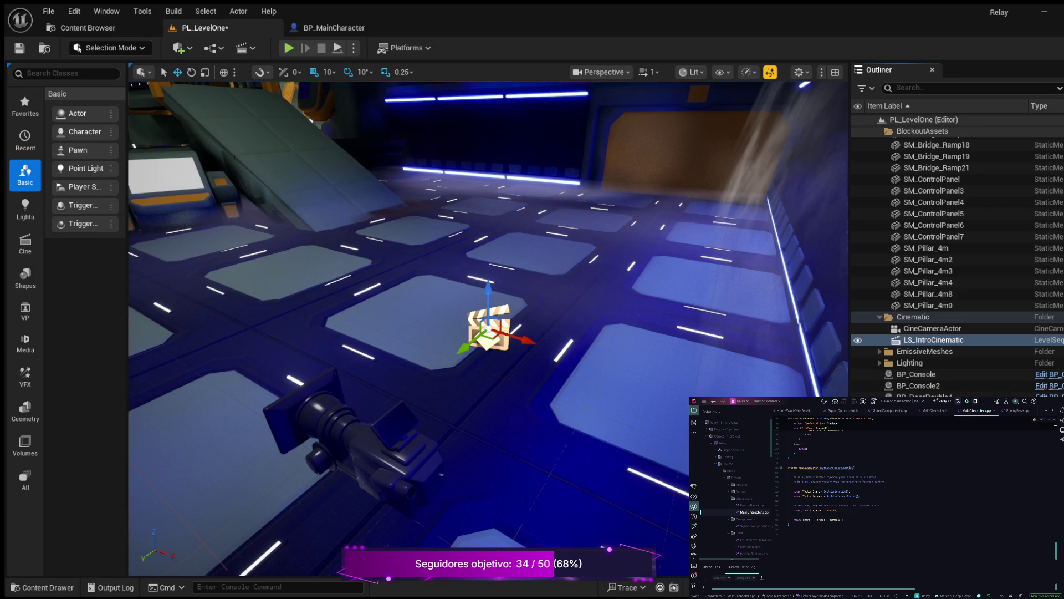
key("ctrl+shift+p")
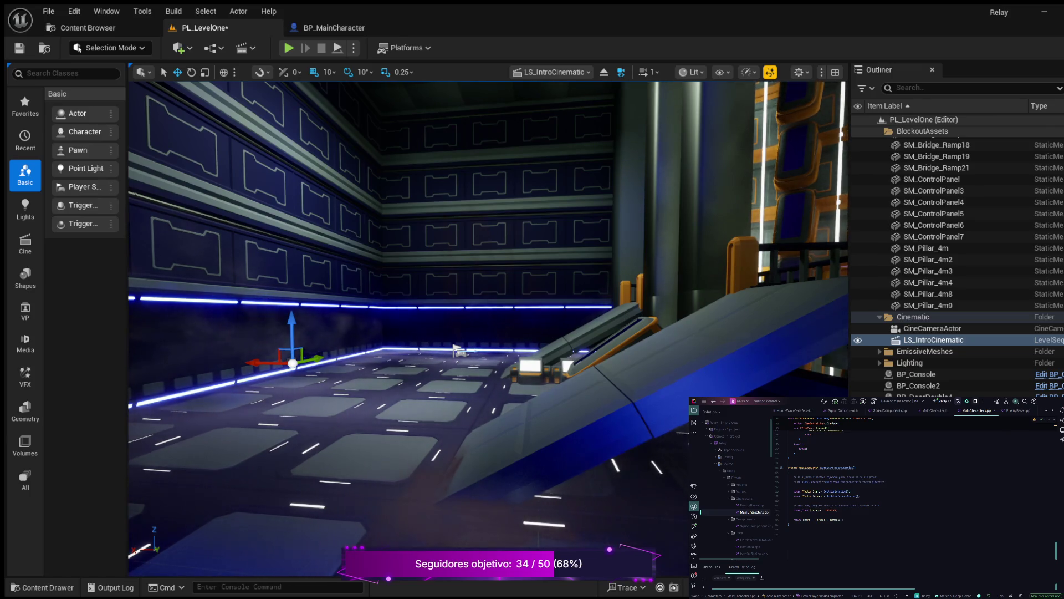
key("ctrl+s")
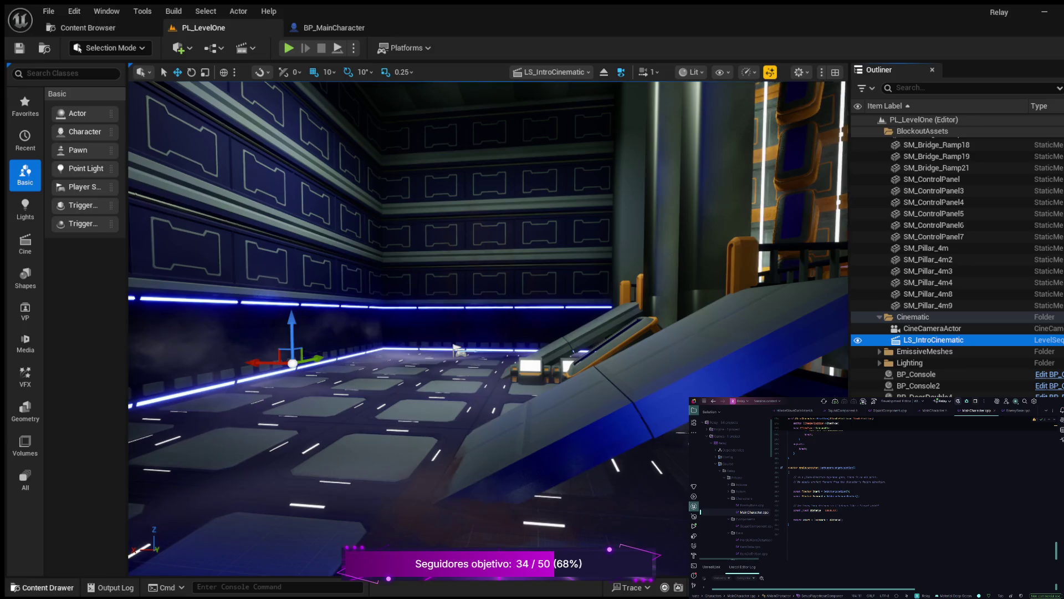
Open LS_IntroCinematic in Sequencer from the Outliner.
key("ctrl+b")
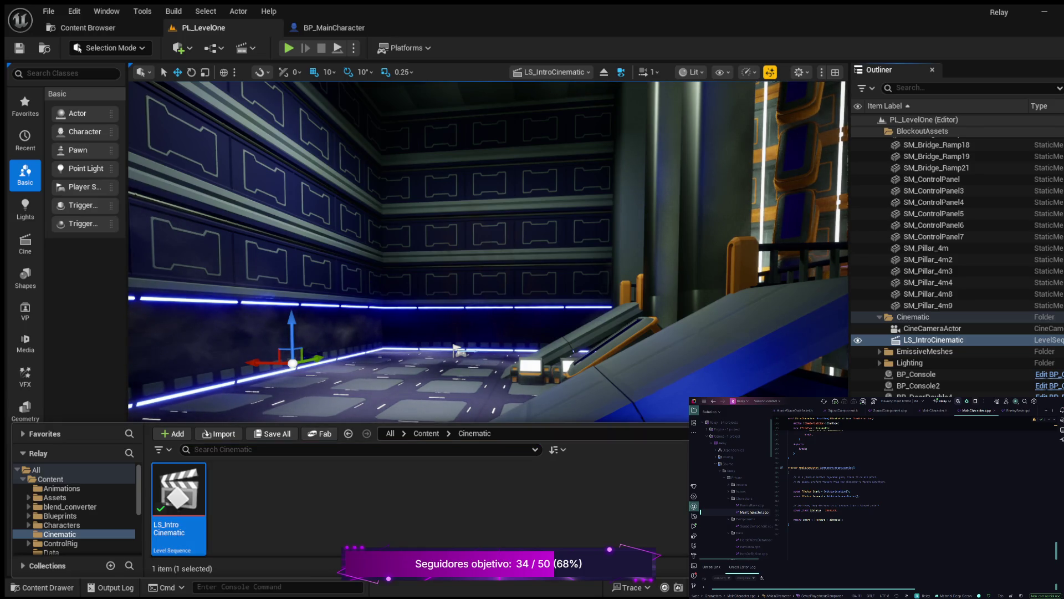
left_click(932, 328)
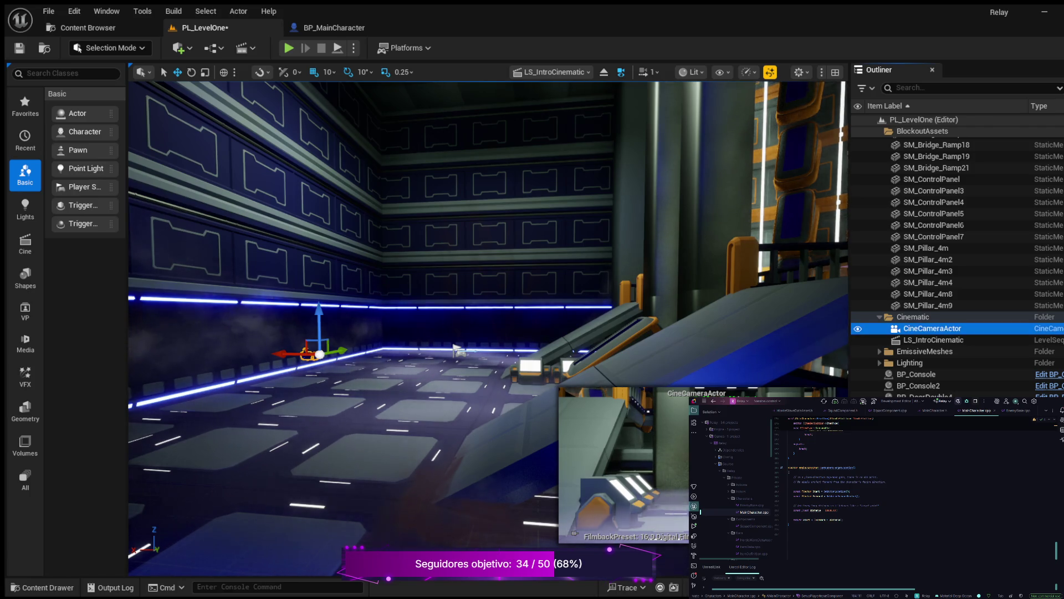
left_click(932, 328)
left_click(933, 339)
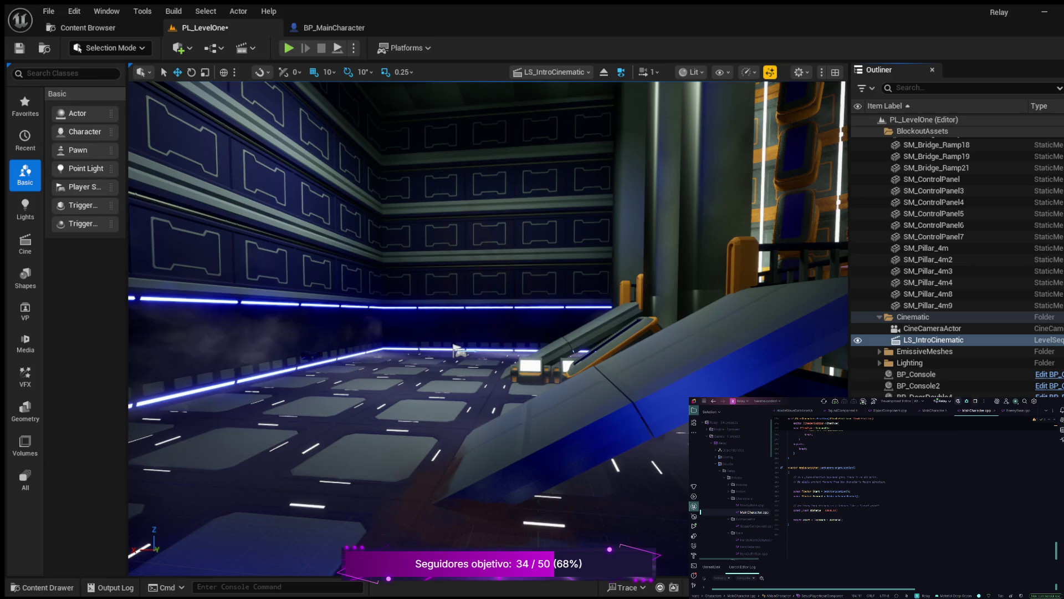
double_click(934, 340)
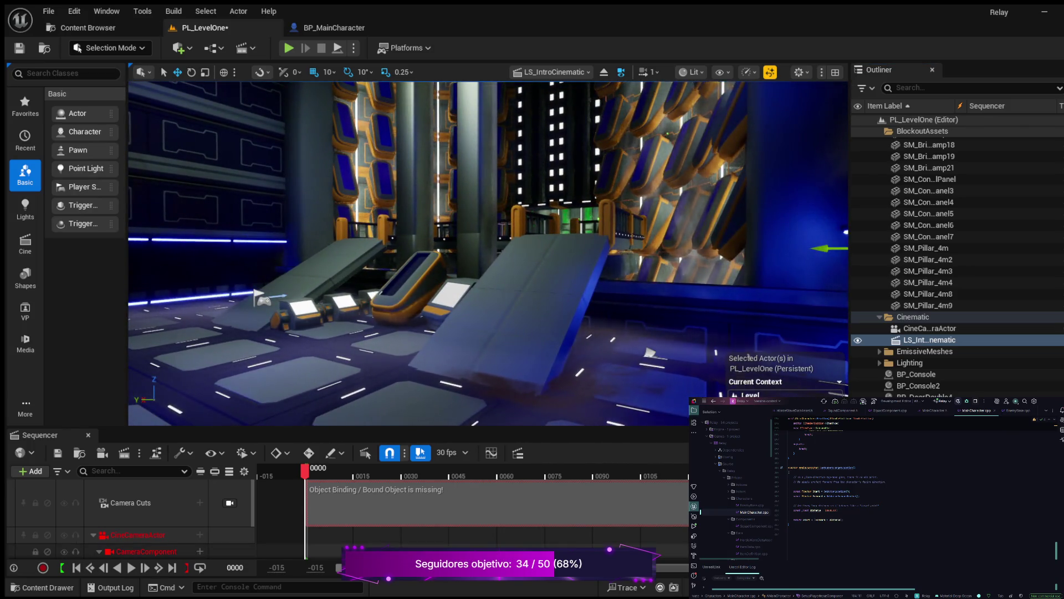
Check the Camera Cuts and camera tracks, then bind the camera track to the level's CineCameraActor.
left_click(146, 551)
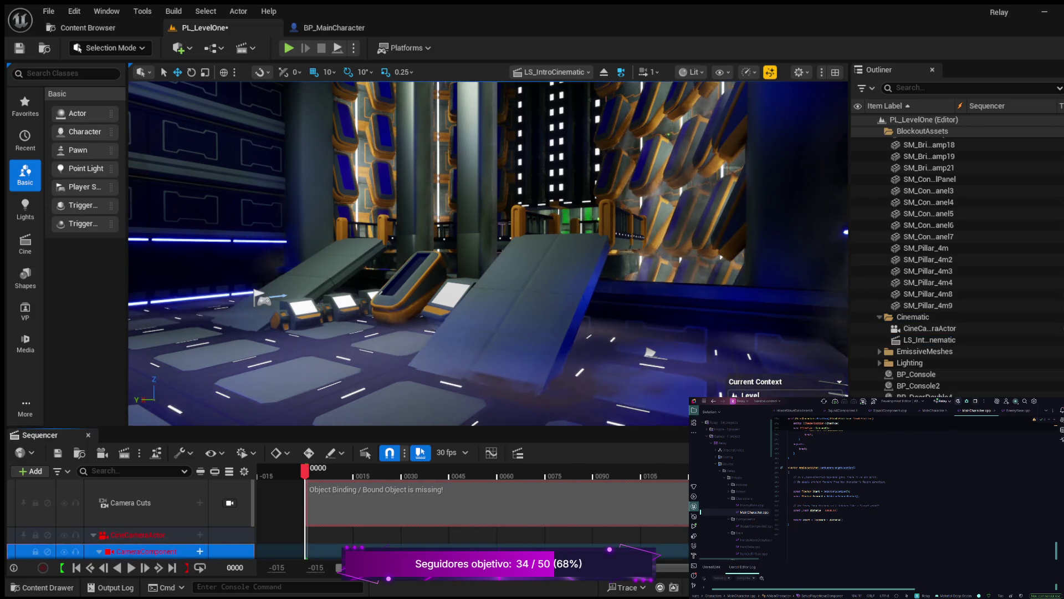
left_click(138, 534)
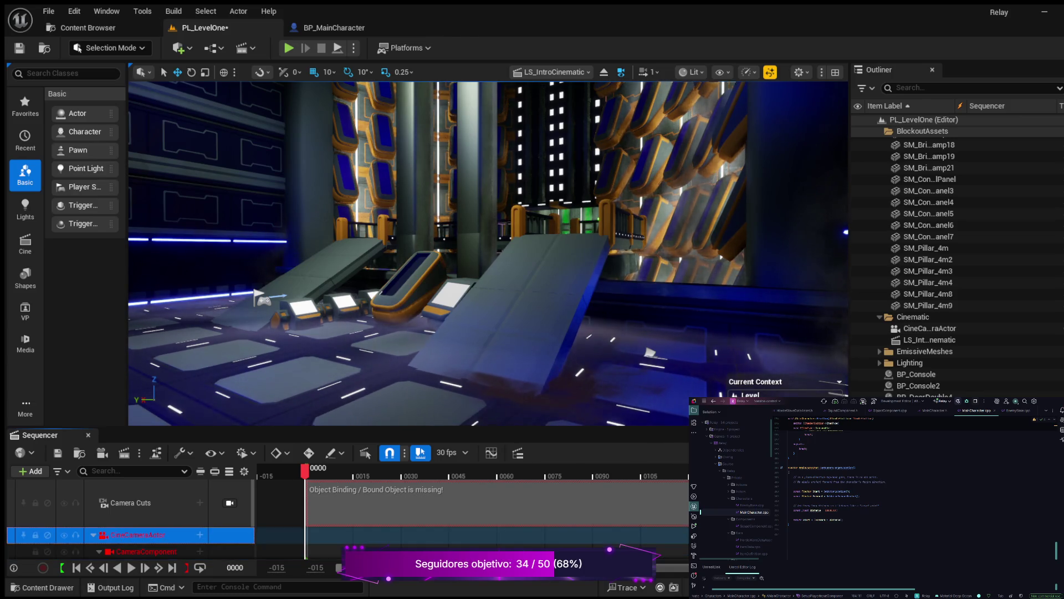
key("s")
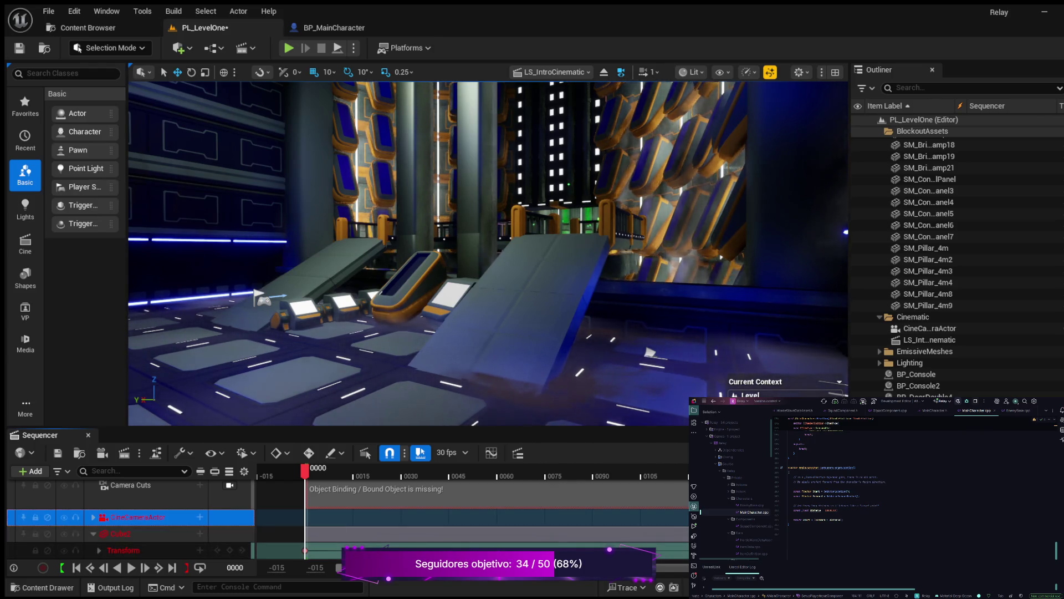
left_click(131, 494)
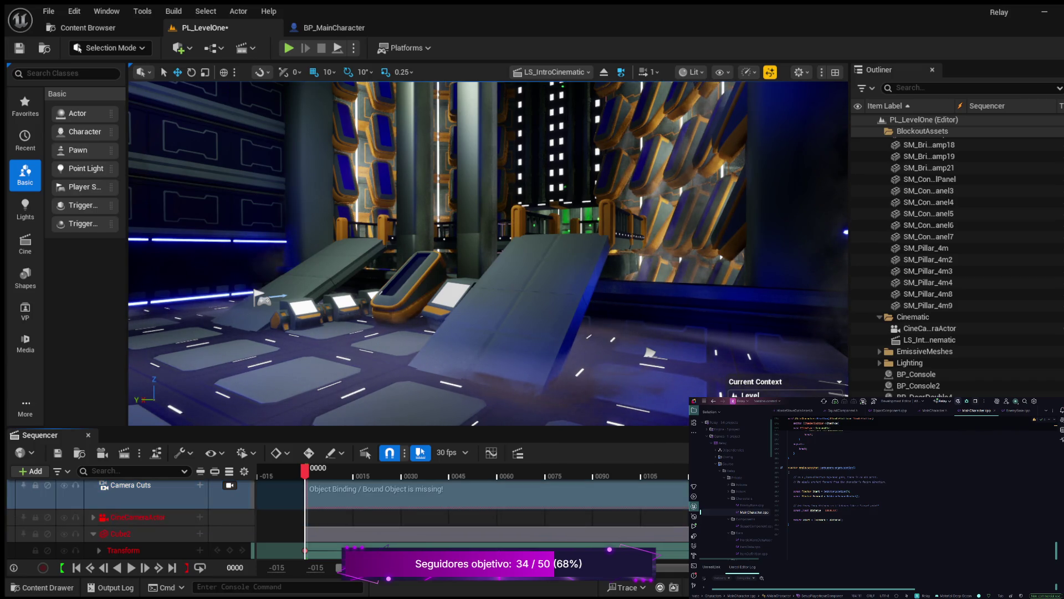
left_click(131, 493)
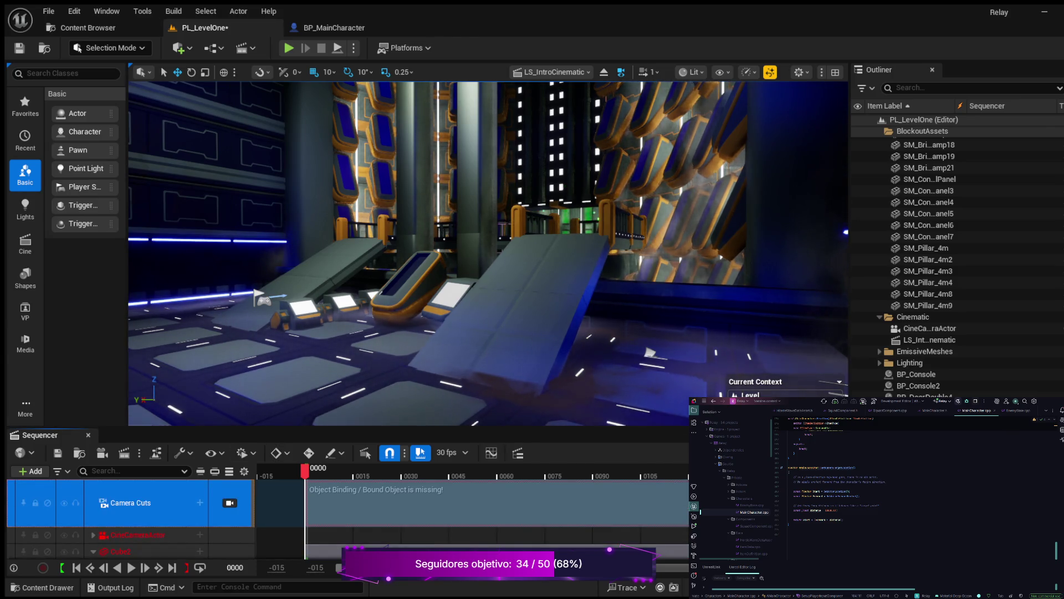
scroll(131, 516, "down", 1)
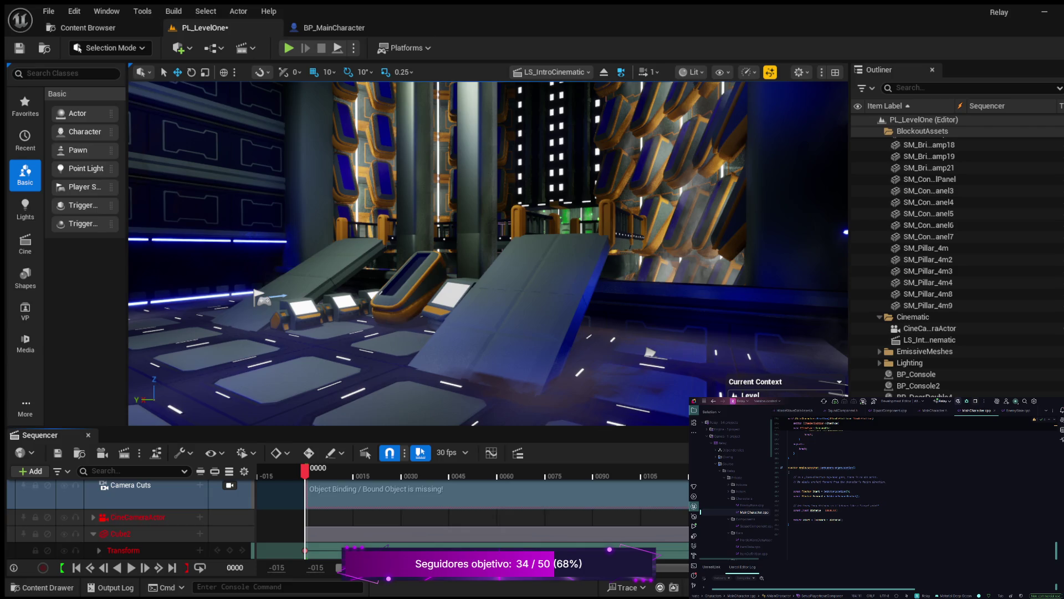
left_click(138, 533)
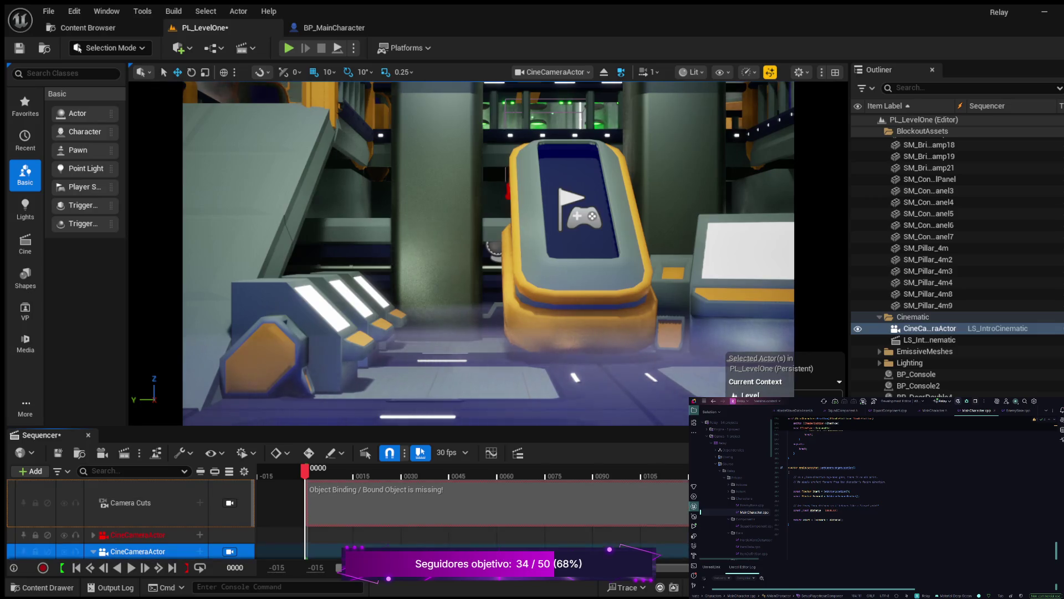
Add a camera cut for the CineCameraActor in LS_IntroCinematic.
scroll(130, 518, "down", 3)
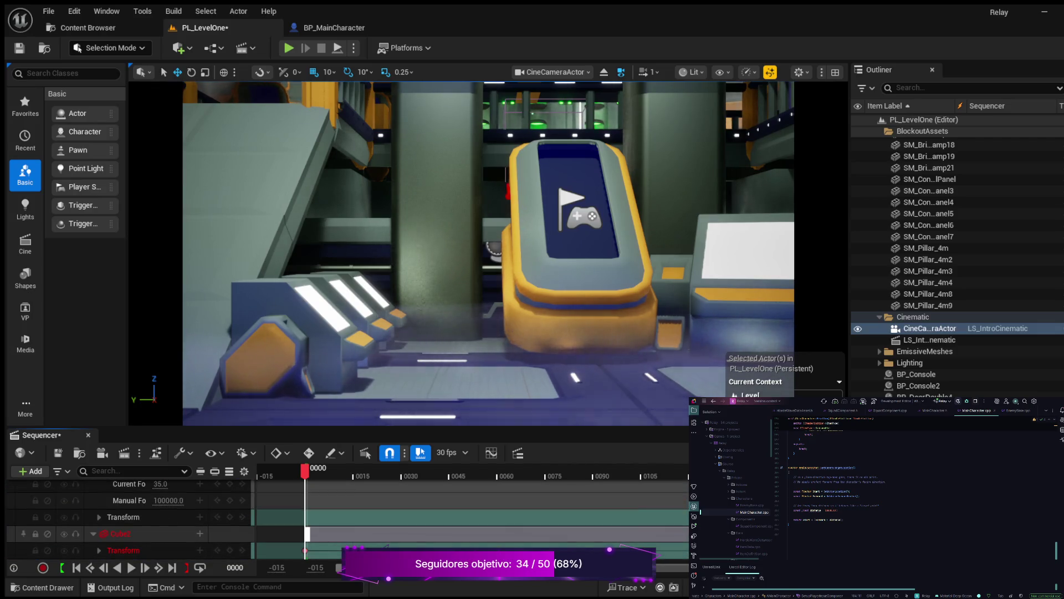
scroll(130, 518, "up", 3)
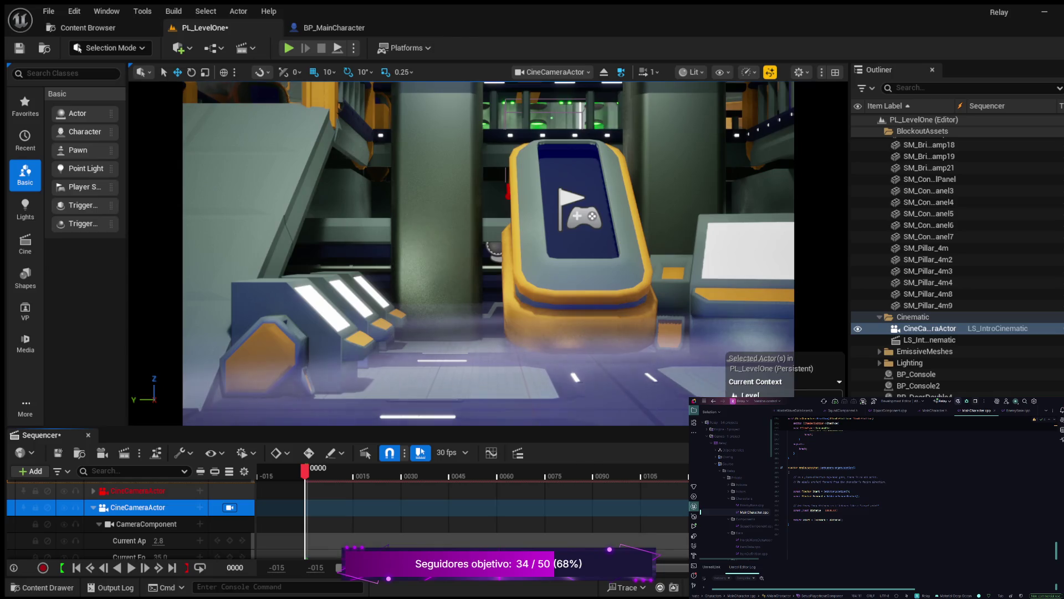
key("ctrl+z")
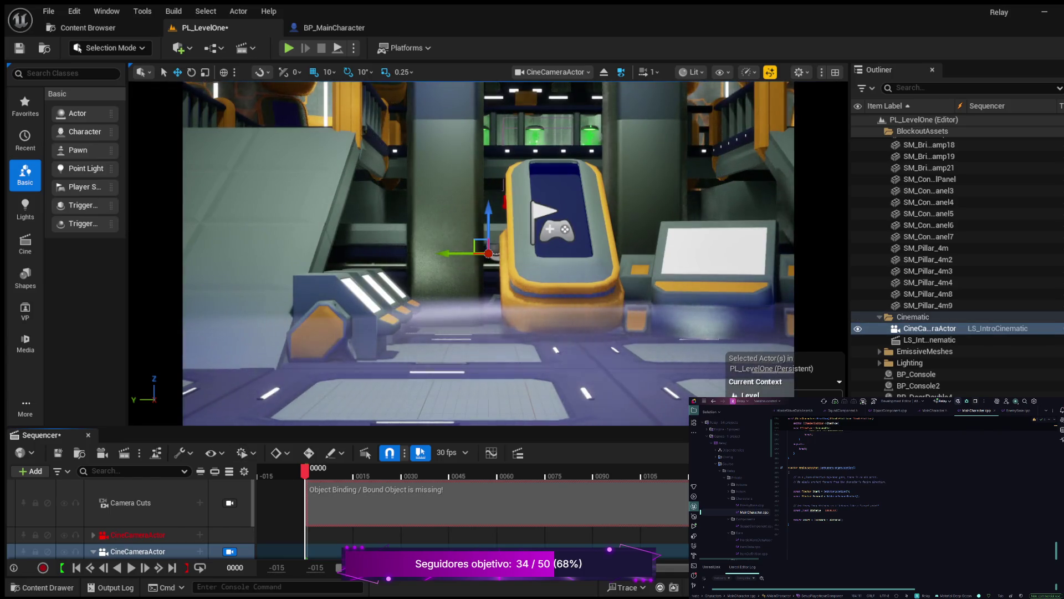
Inspect the CineCameraActor and CameraComponent tracks in Sequencer.
scroll(133, 522, "down", 1)
scroll(130, 516, "down", 1)
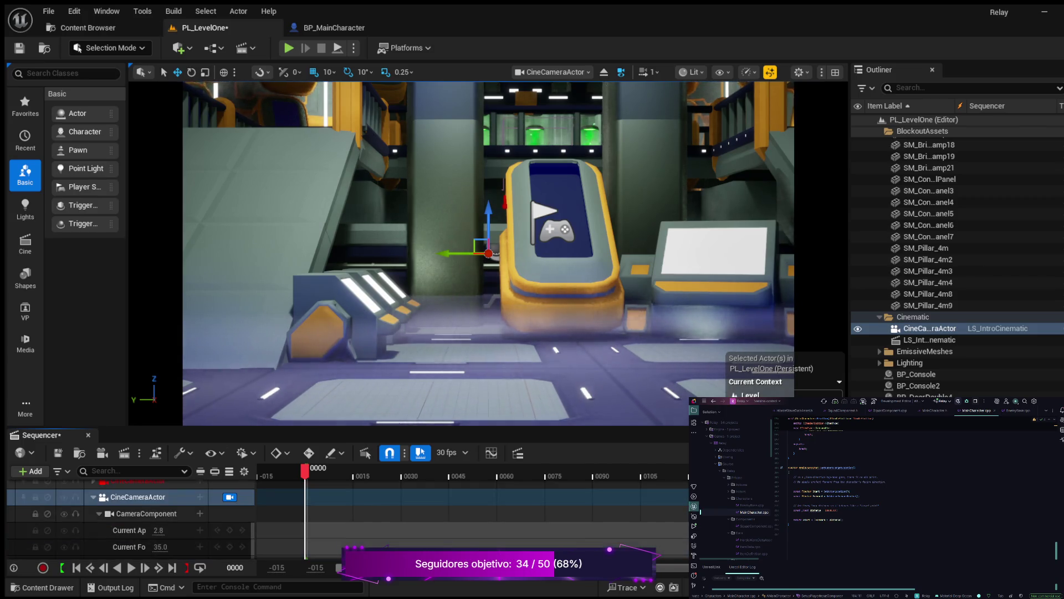
left_click(147, 513)
scroll(130, 521, "up", 3)
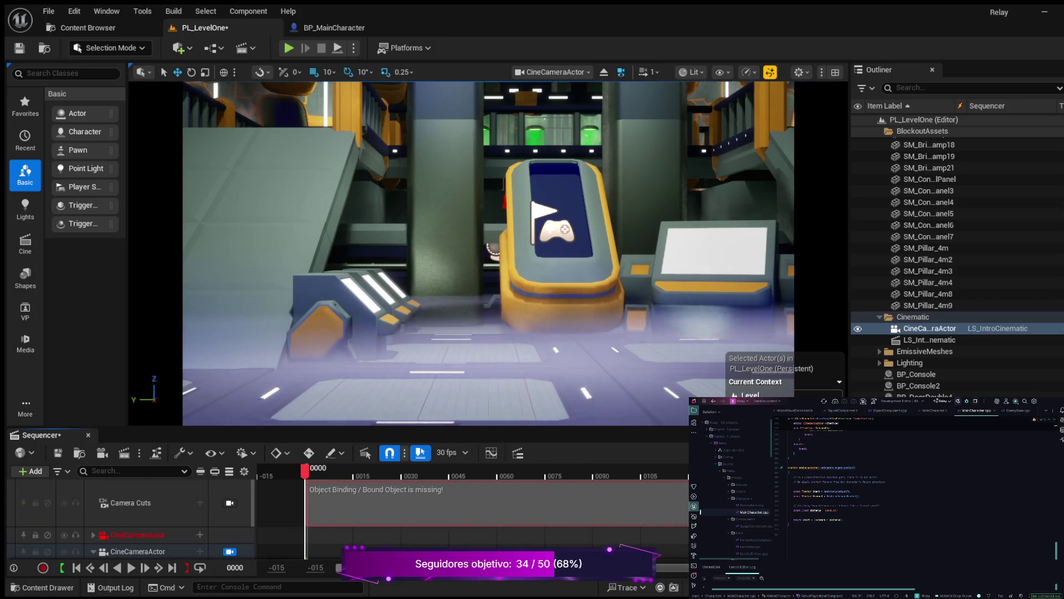
scroll(130, 524, "down", 2)
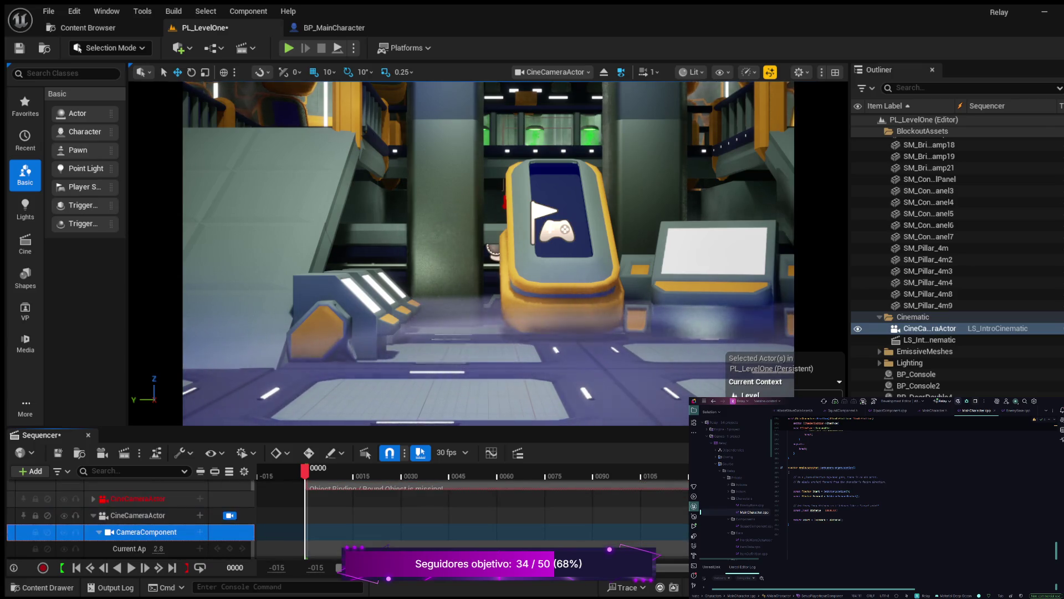
left_click(138, 515)
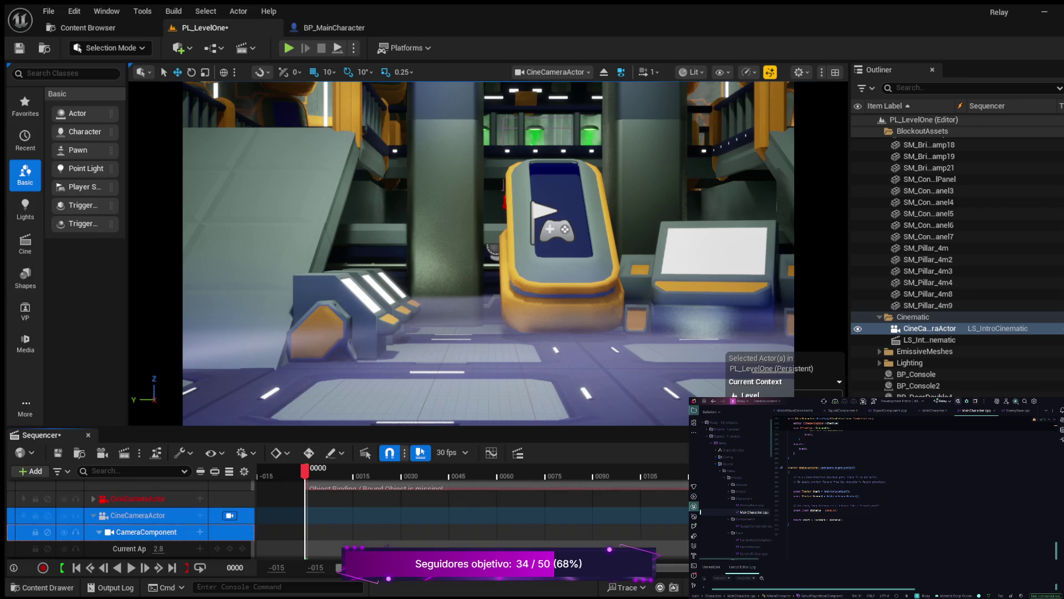
left_click(146, 532)
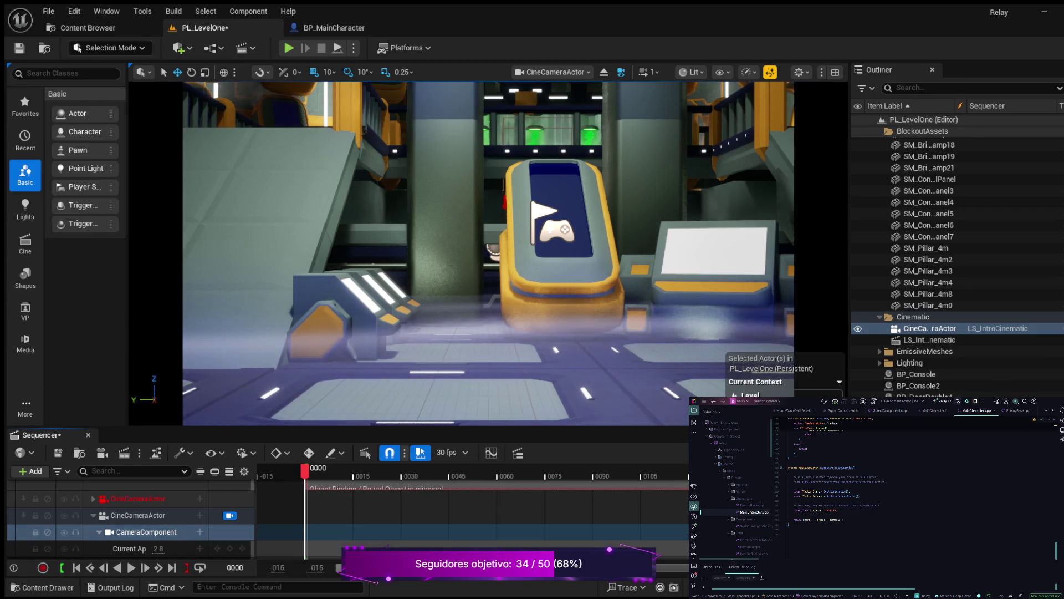
left_click(138, 515)
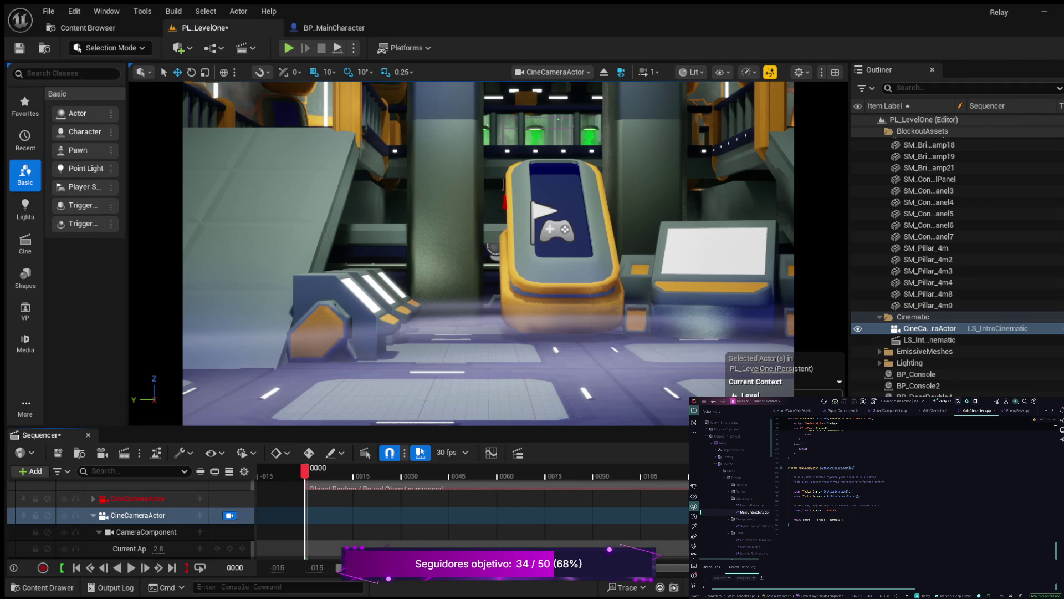
scroll(488, 253, "up", 3)
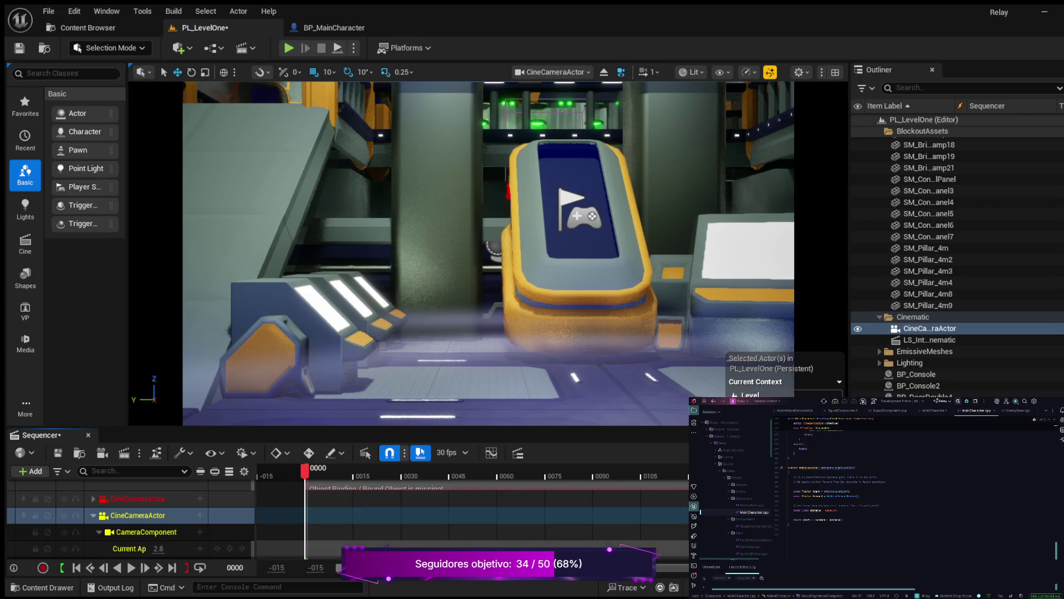
Save PL_LevelOne, then run a quick Play-in-Editor test and stop it.
left_click(586, 393)
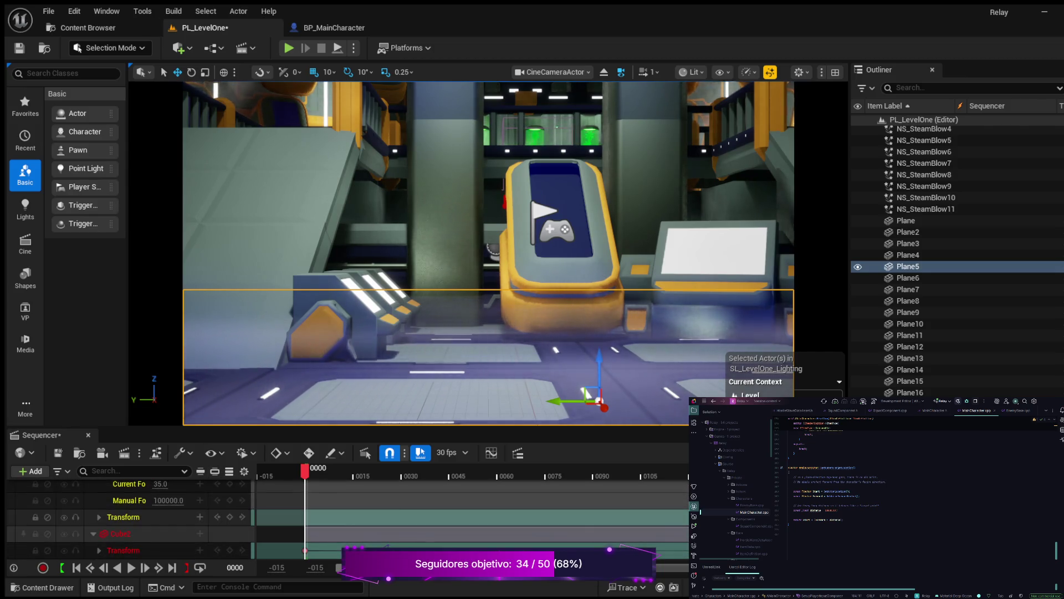
key("ctrl+s")
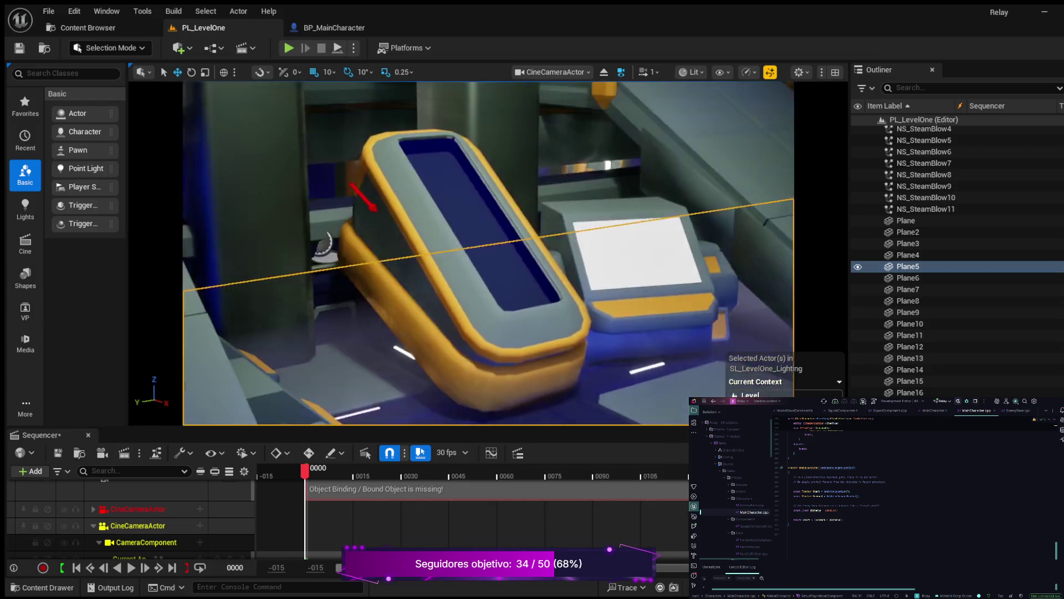
left_click(395, 299)
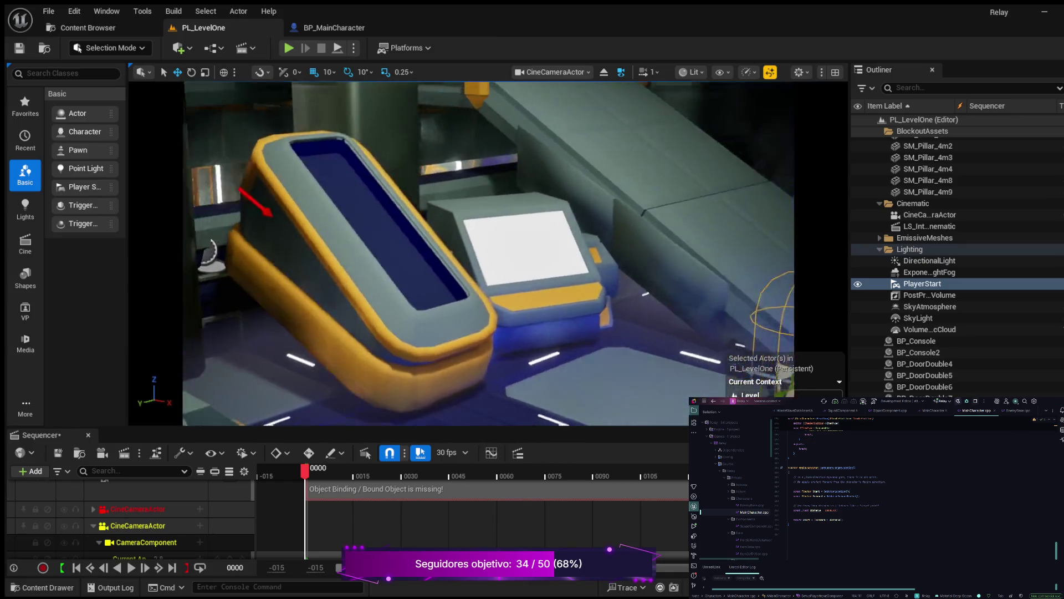
left_click(289, 48)
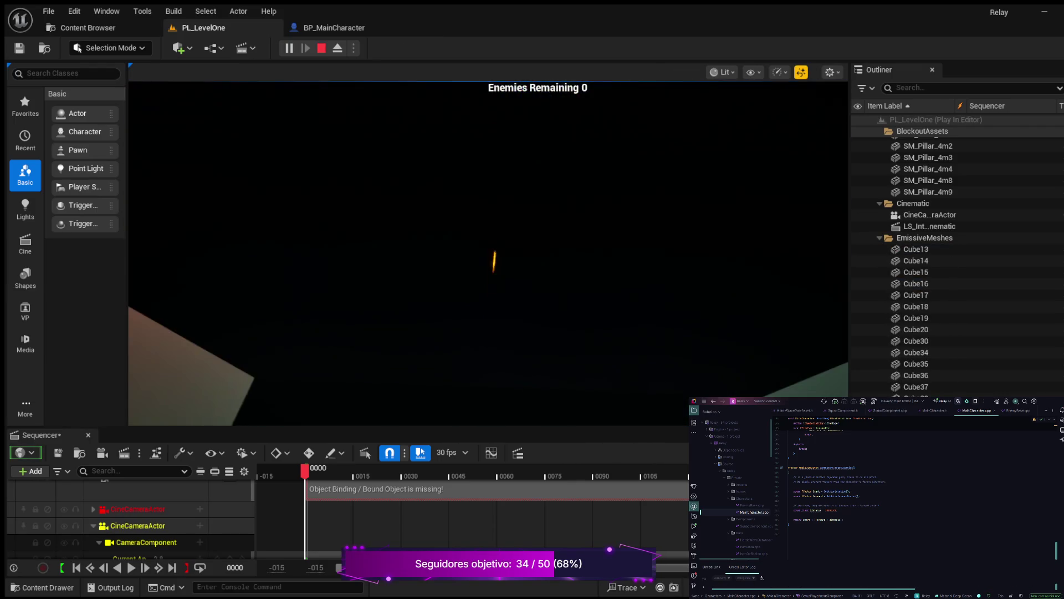
key("Escape")
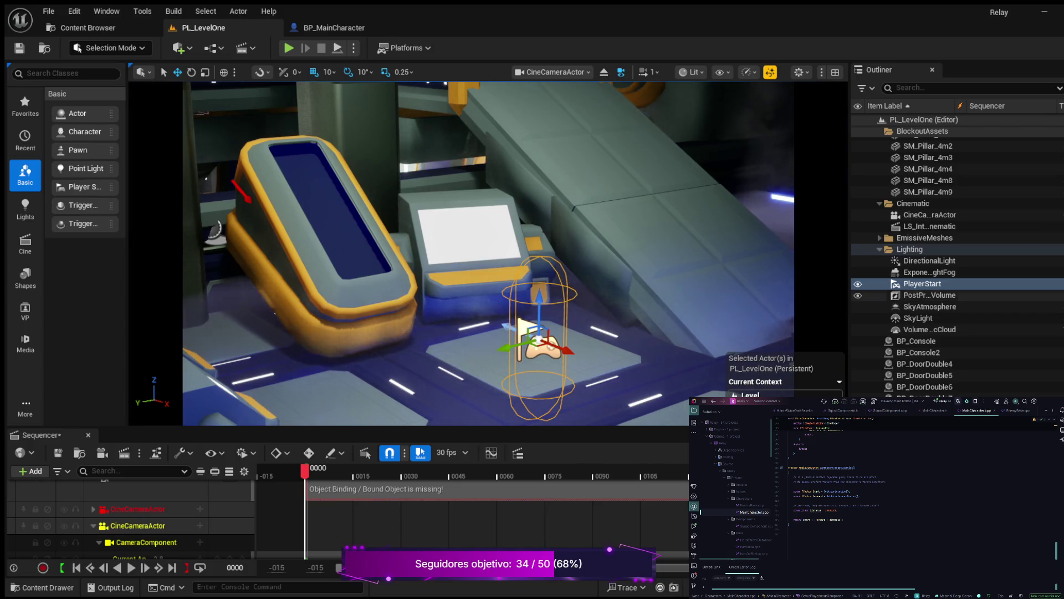
Fly the viewport camera over the floor lanes toward the ramp, then bring up the Content Drawer.
left_click(665, 333)
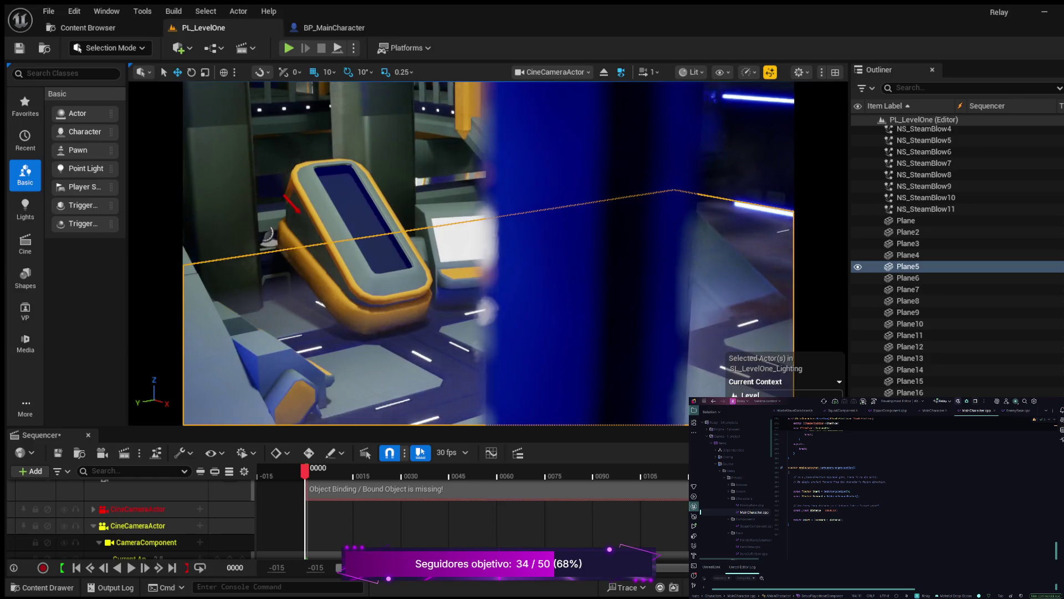
key("w")
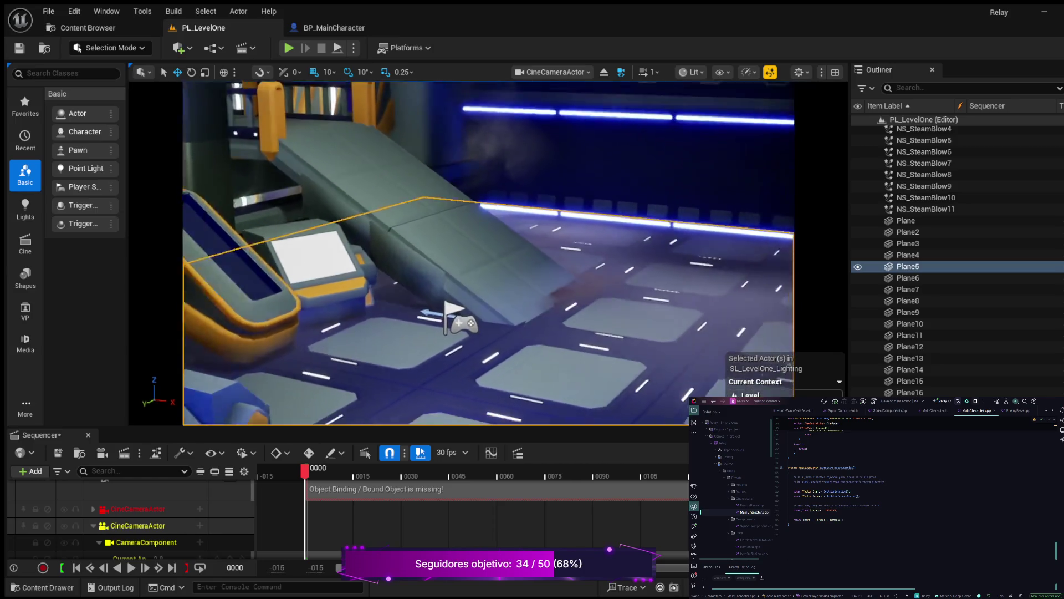
key("w")
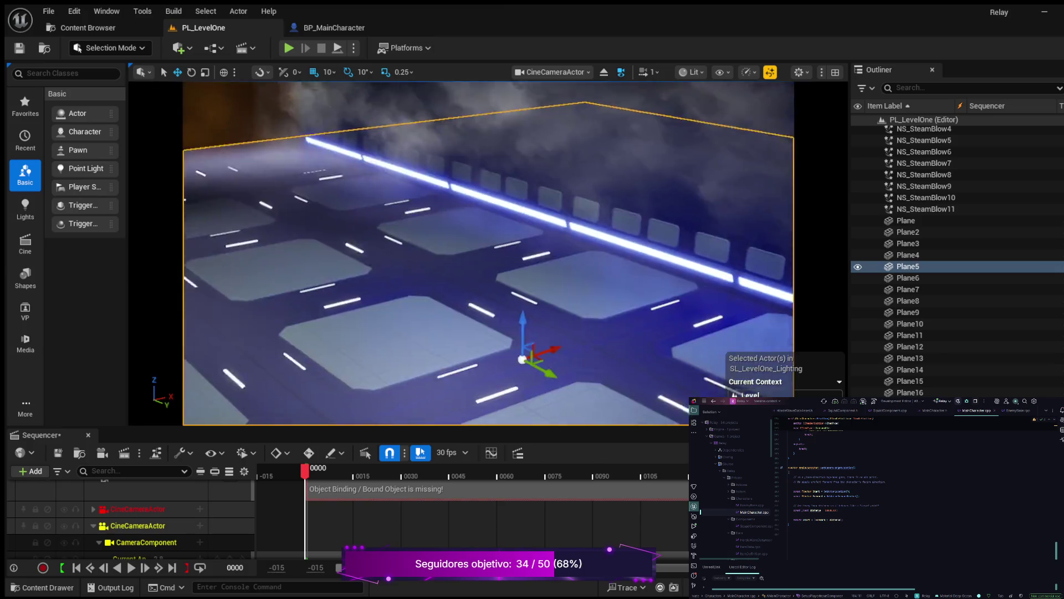
key("s")
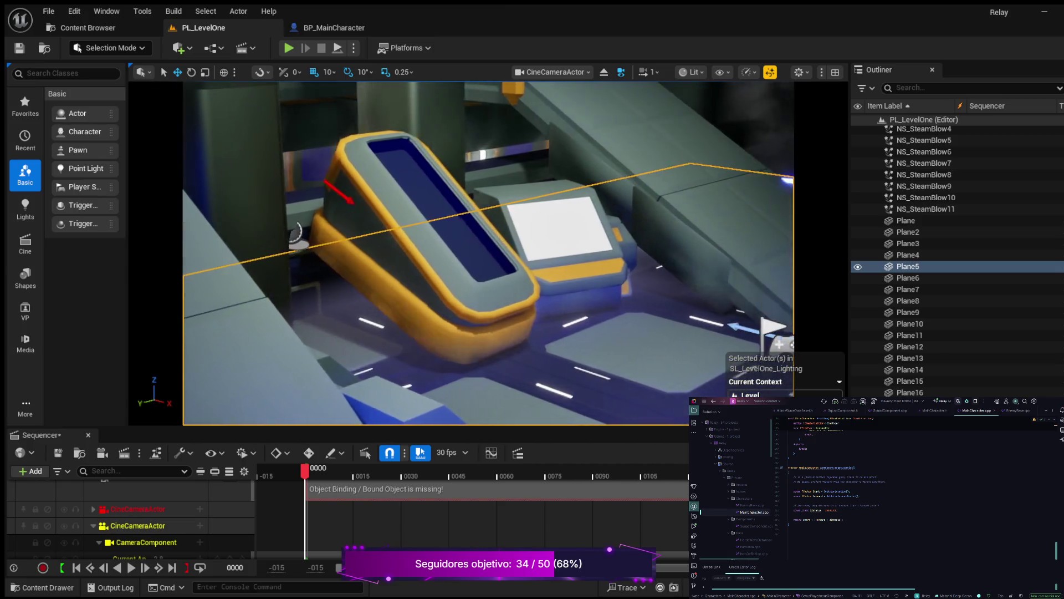
key("s")
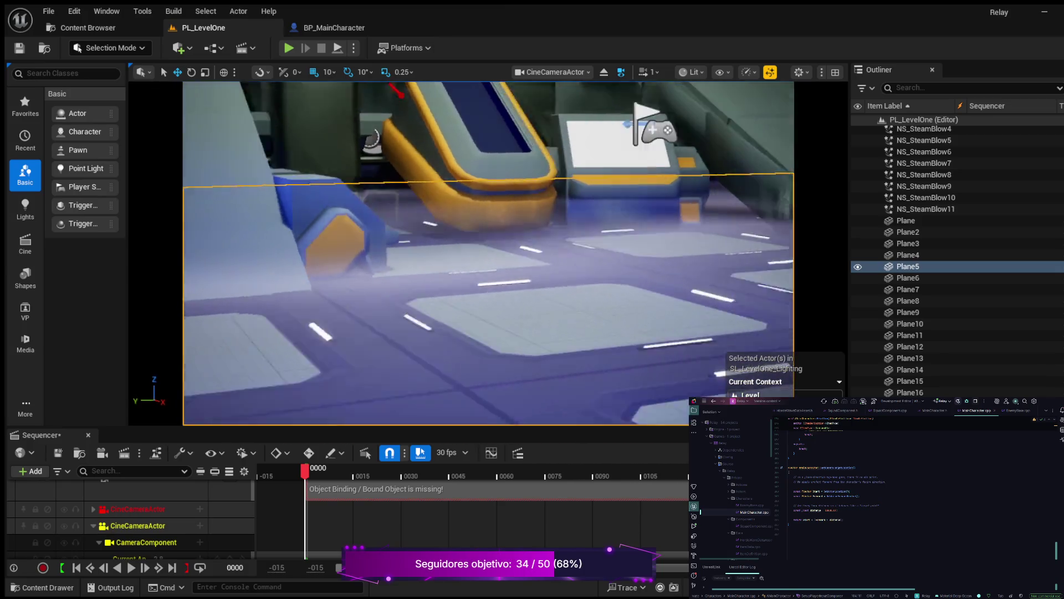
key("d")
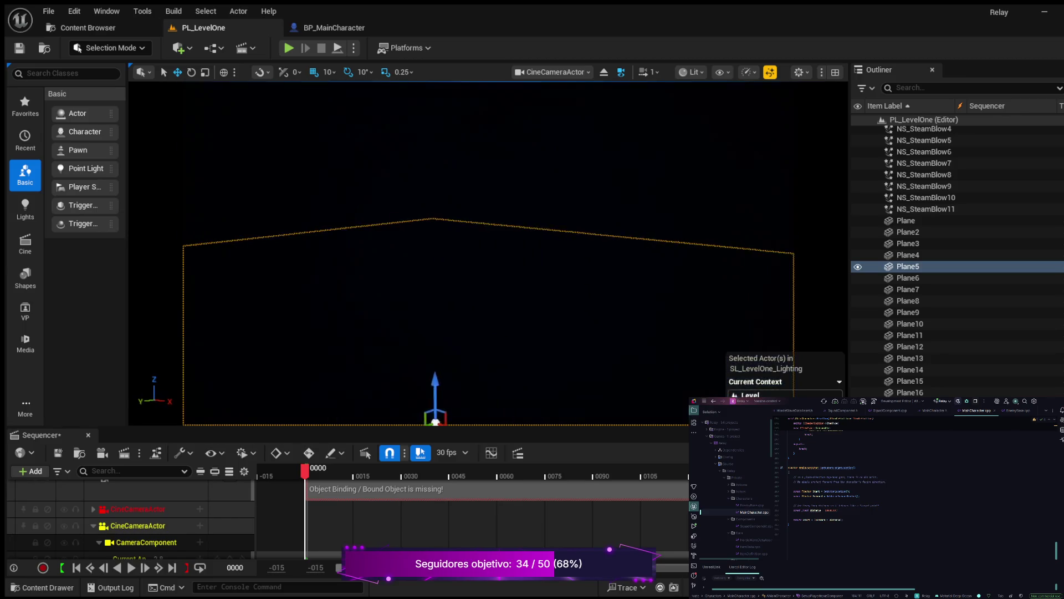
key("d")
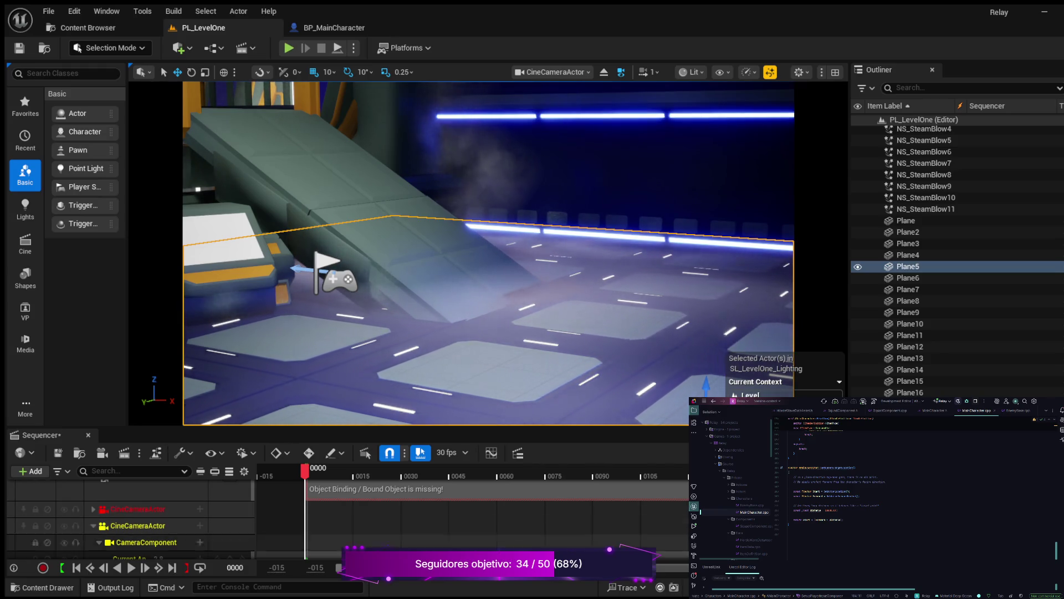
key("ctrl+space")
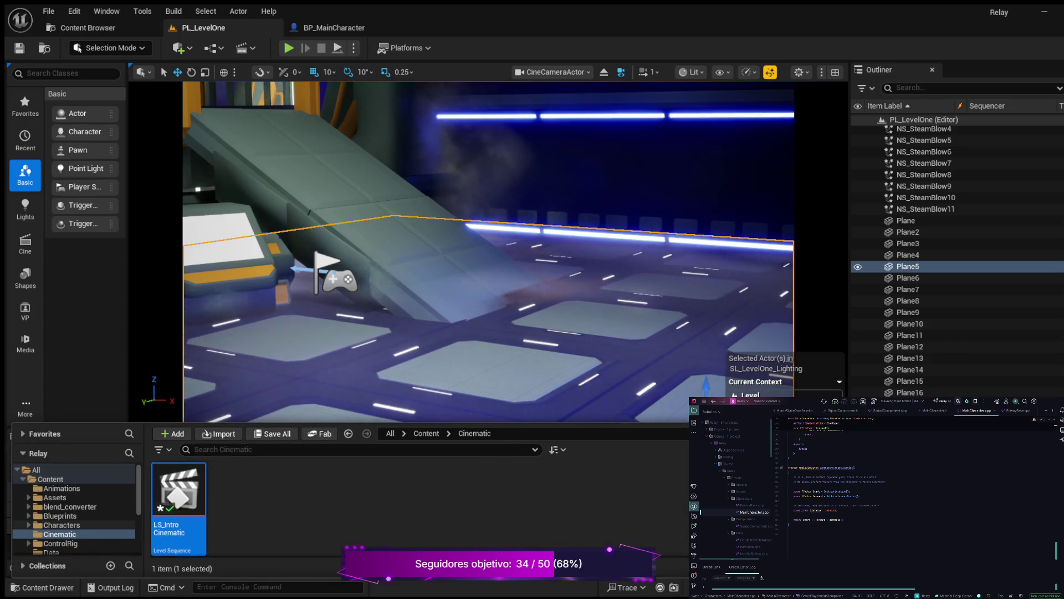
Open the Lvl_Prototype map from the Maps folder.
scroll(75, 507, "down", 1)
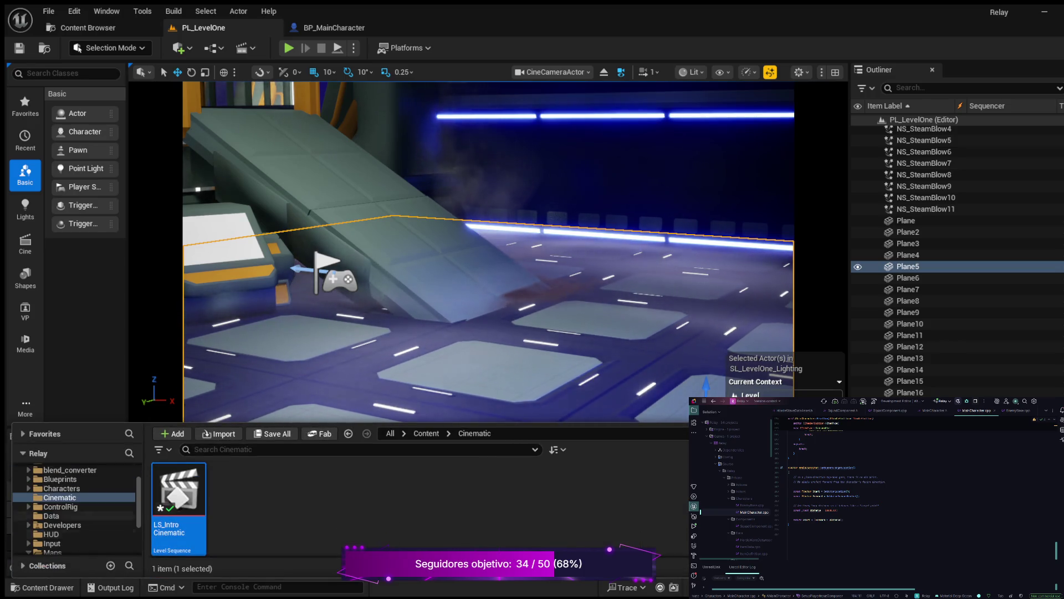
scroll(75, 507, "down", 1)
left_click(53, 533)
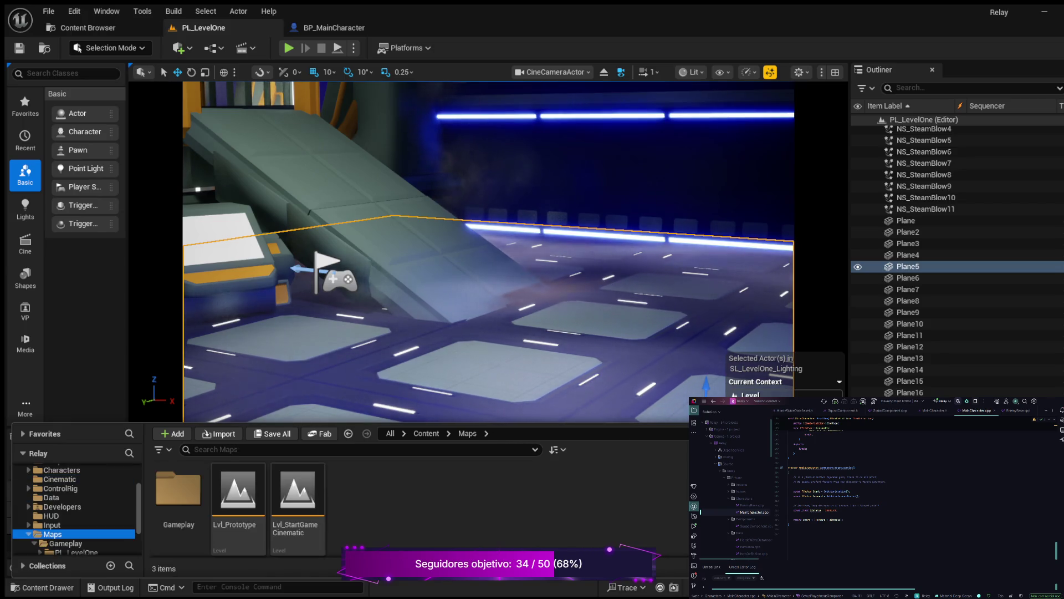
left_click(238, 494)
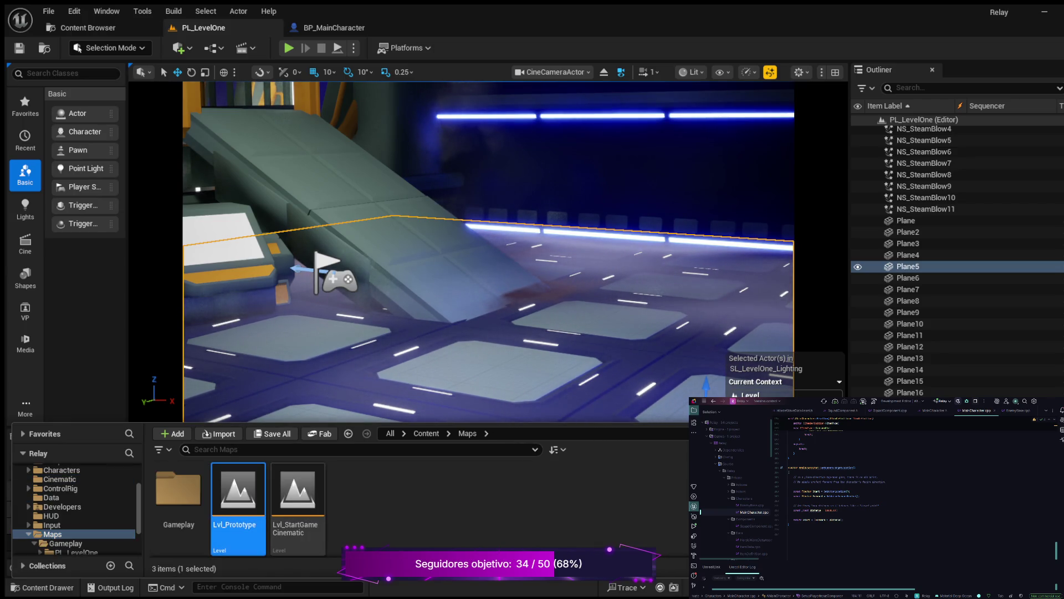
double_click(239, 493)
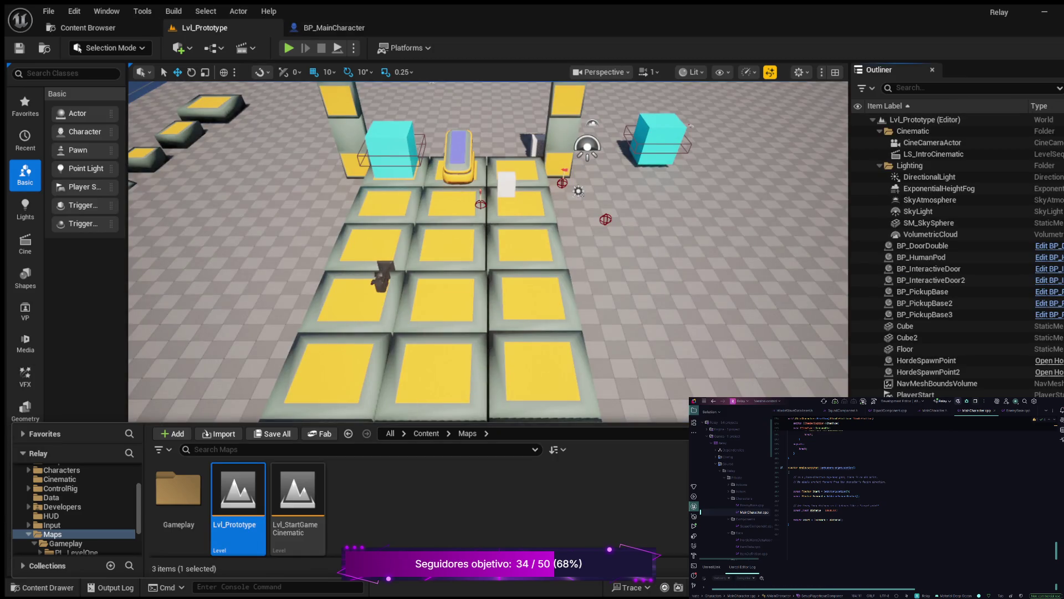
Box-select the HUD for game play comment group in Lvl_Prototype's level blueprint.
key("ctrl+space")
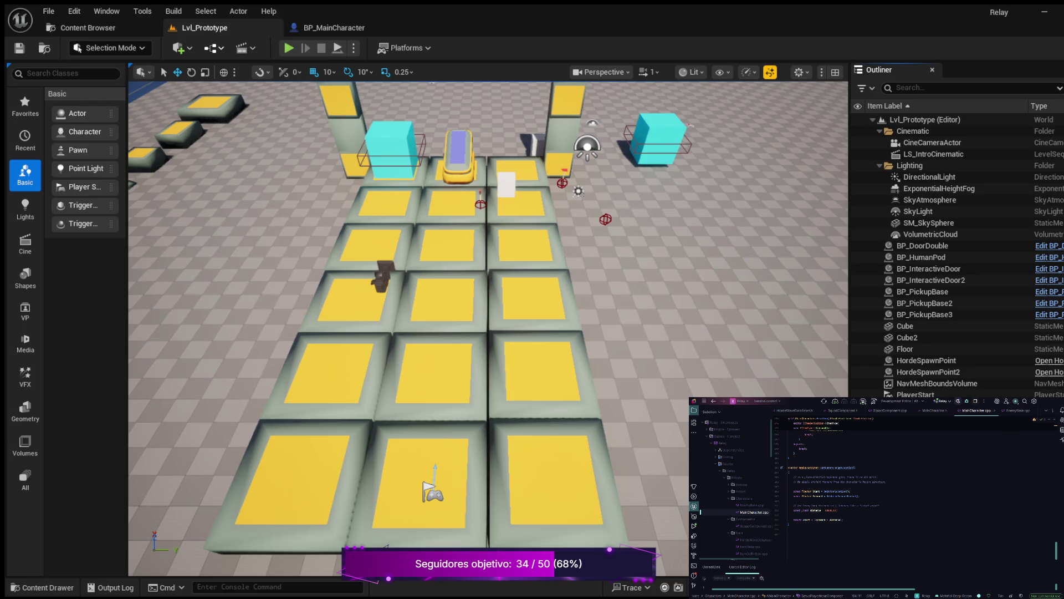
scroll(280, 332, "down", 4)
scroll(280, 333, "up", 3)
scroll(284, 343, "up", 1)
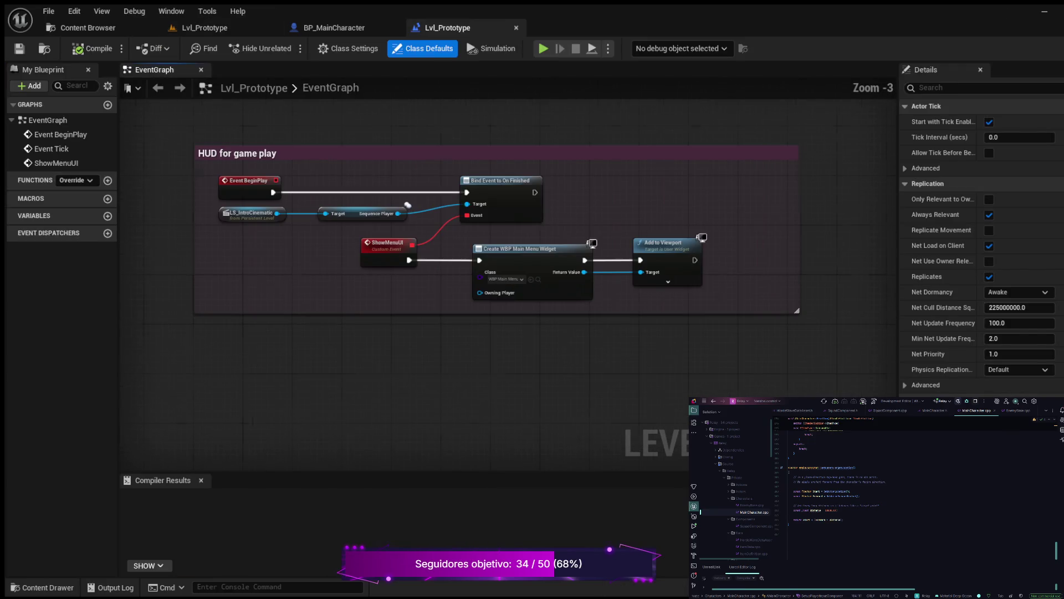
scroll(315, 341, "down", 2)
mouse_move(195, 198)
left_mouse_down()
mouse_move(245, 233)
mouse_move(696, 428)
left_mouse_up()
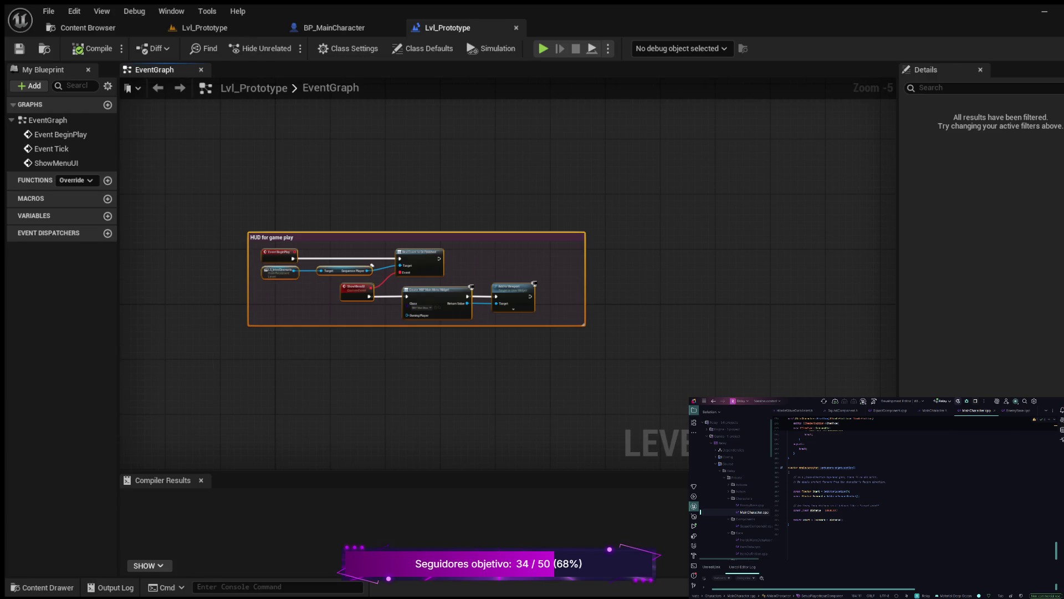
left_click(195, 207)
mouse_move(195, 206)
left_mouse_down()
mouse_move(238, 255)
mouse_move(660, 368)
left_mouse_up()
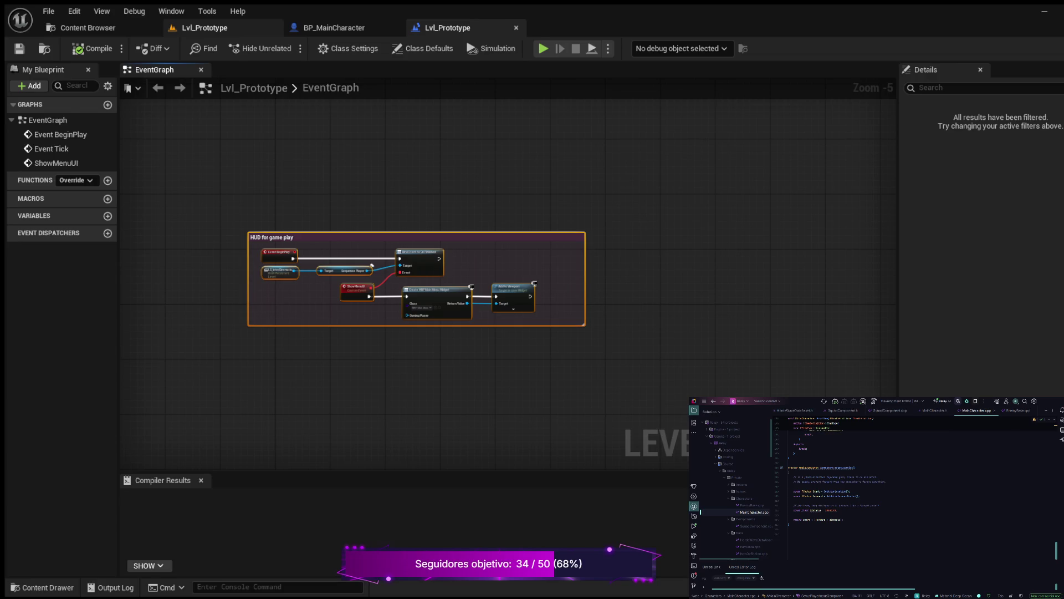
Close the Lvl_Prototype level blueprint and BP_MainCharacter tabs, then browse to the PL_LevelOne folder.
left_click(204, 28)
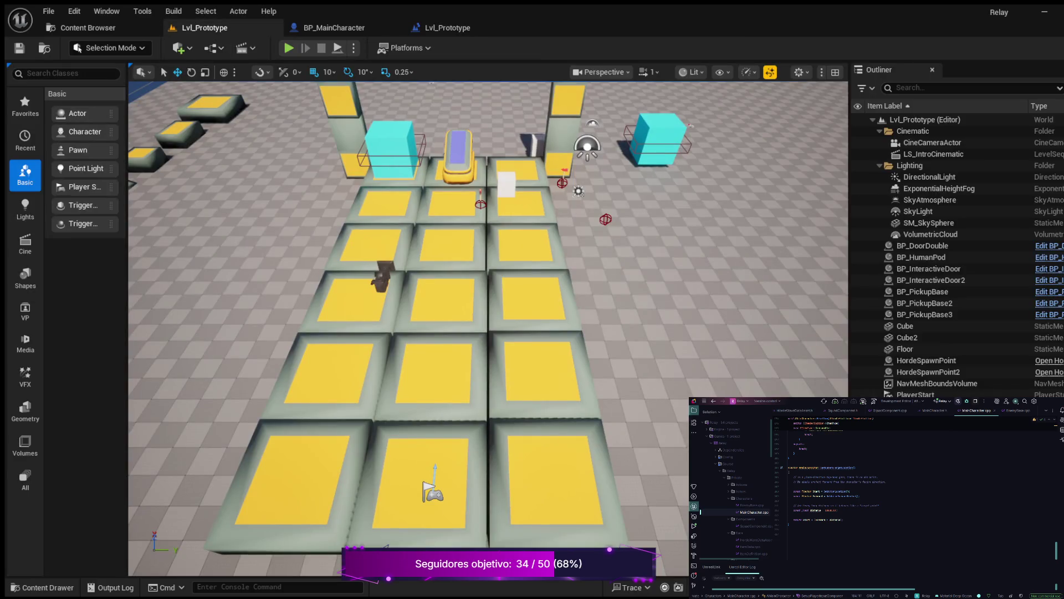
left_click(447, 28)
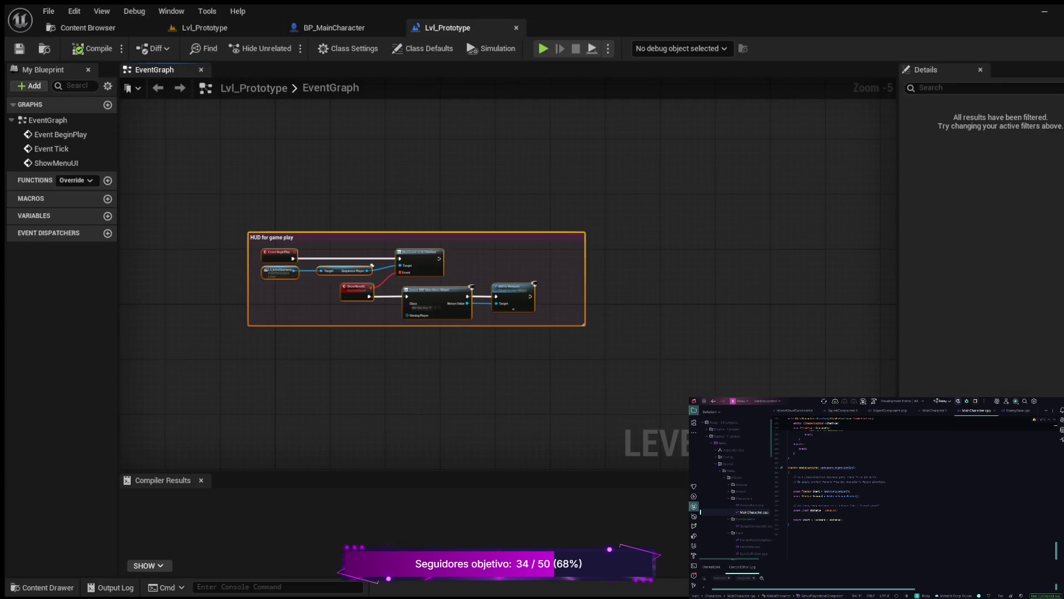
left_click(516, 27)
left_click(394, 28)
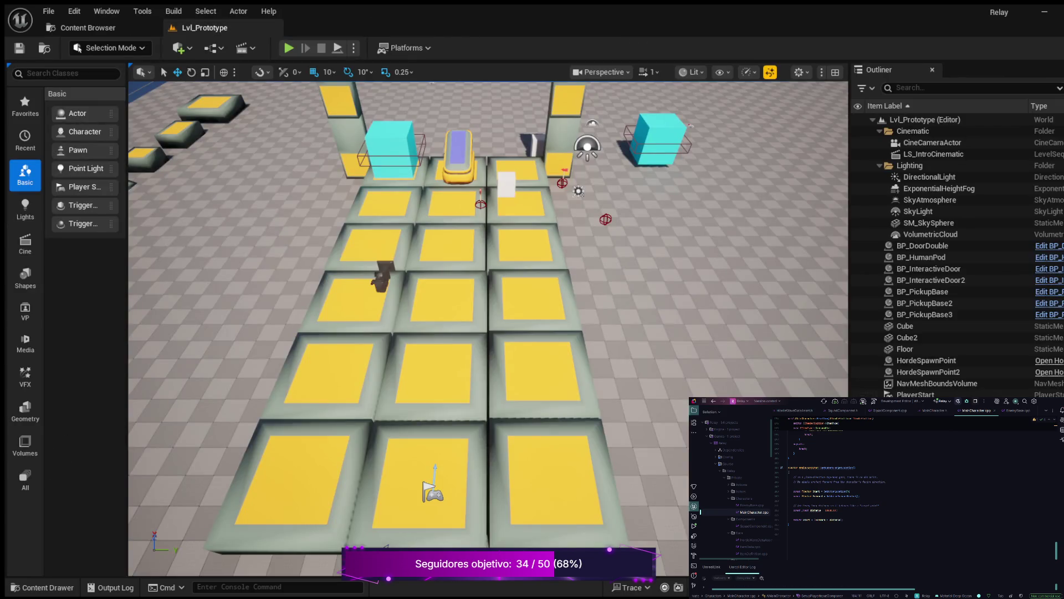
left_click(42, 587)
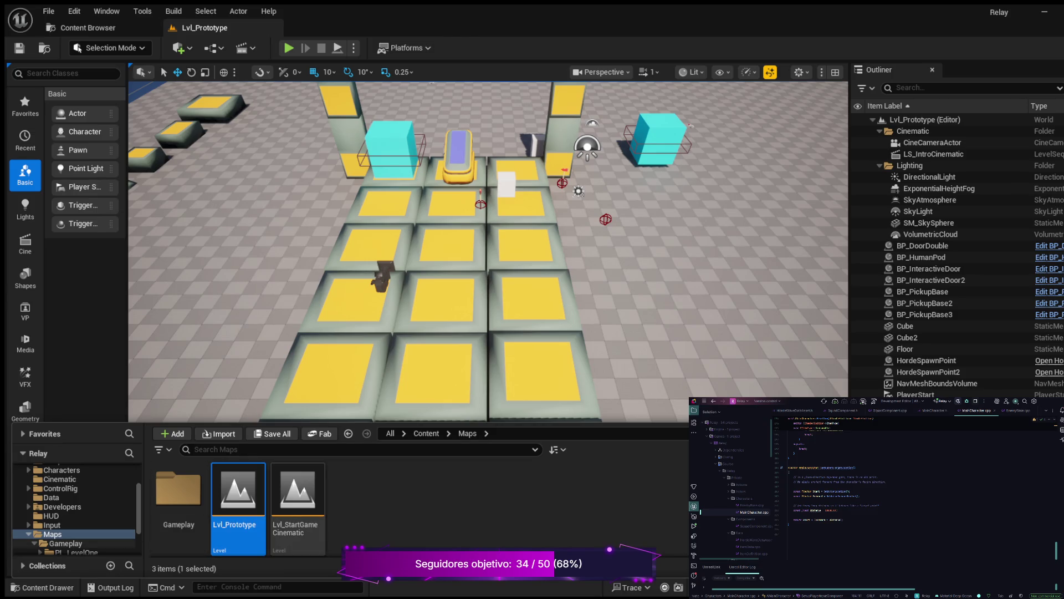
left_click(78, 552)
Open PL_LevelOne, reposition the HUD for game play comment, and delete the broken Unknown node.
double_click(239, 493)
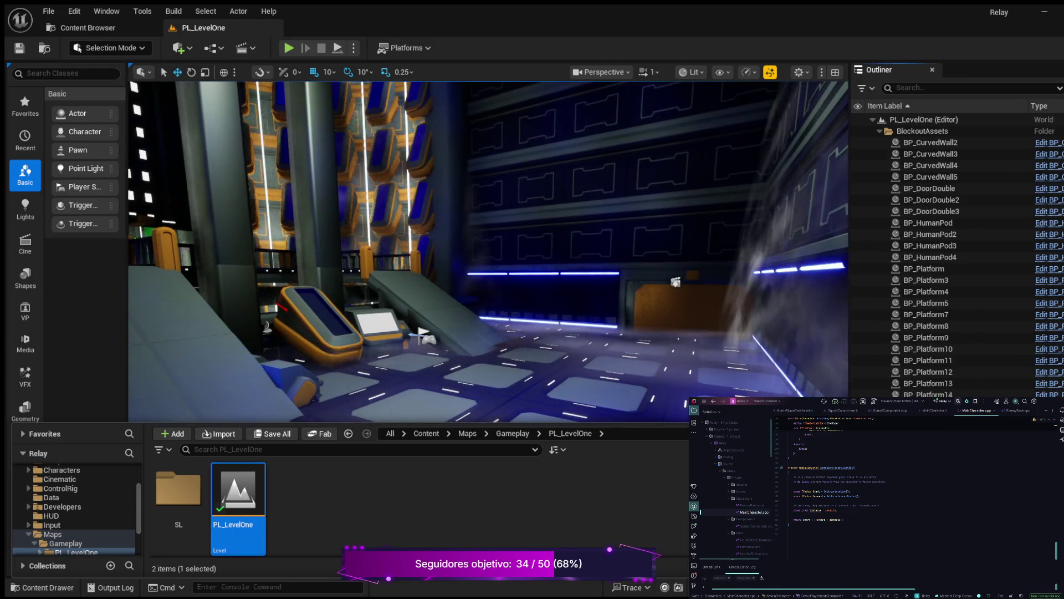
key("ctrl+space")
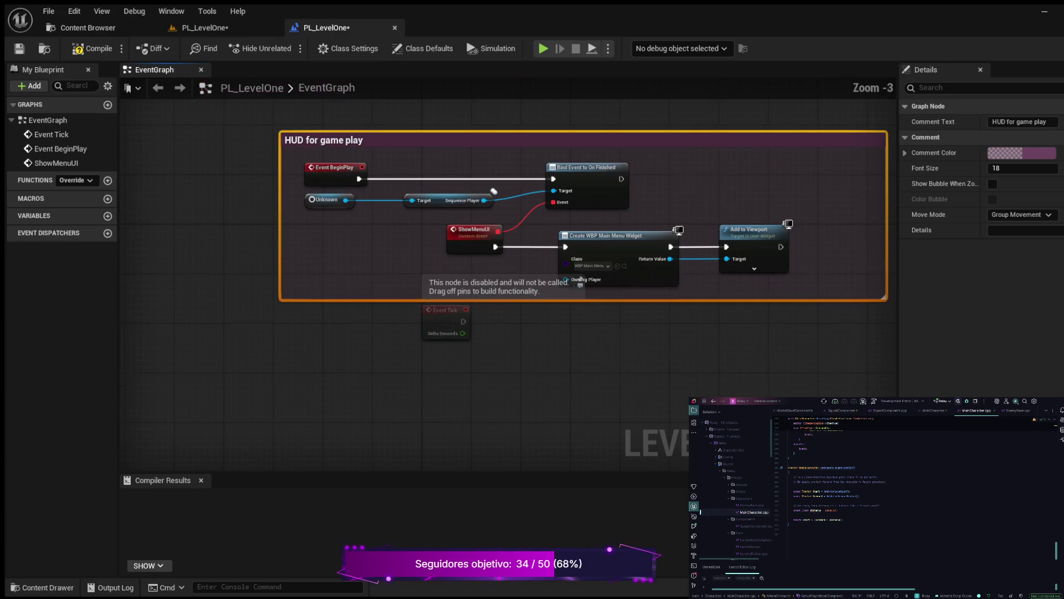
scroll(528, 326, "down", 2)
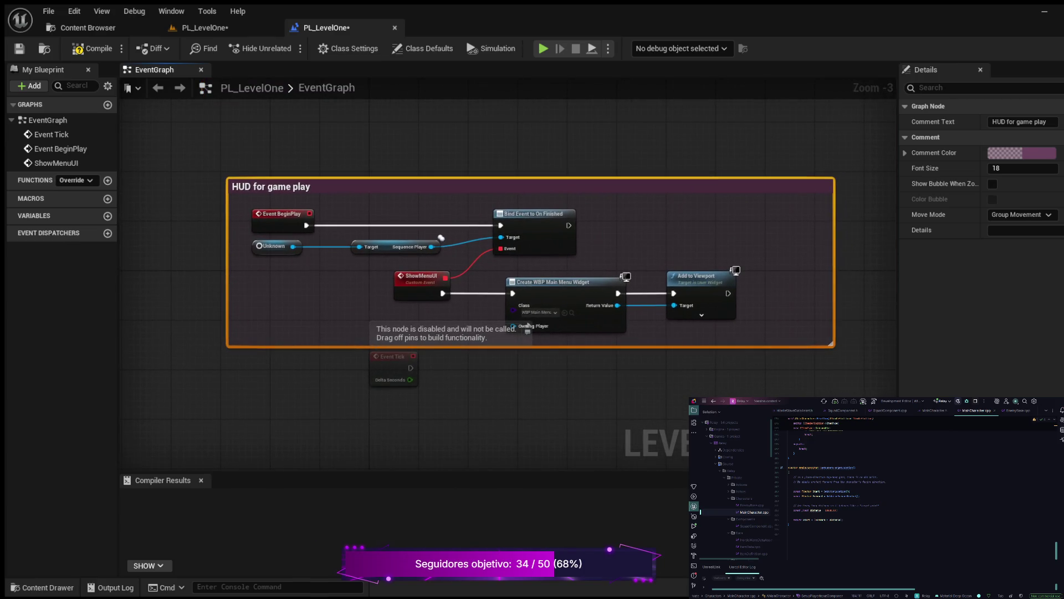
mouse_move(389, 186)
left_mouse_down()
mouse_move(537, 123)
mouse_move(467, 104)
mouse_move(450, 180)
mouse_move(462, 118)
mouse_move(406, 142)
left_mouse_up()
scroll(411, 164, "up", 3)
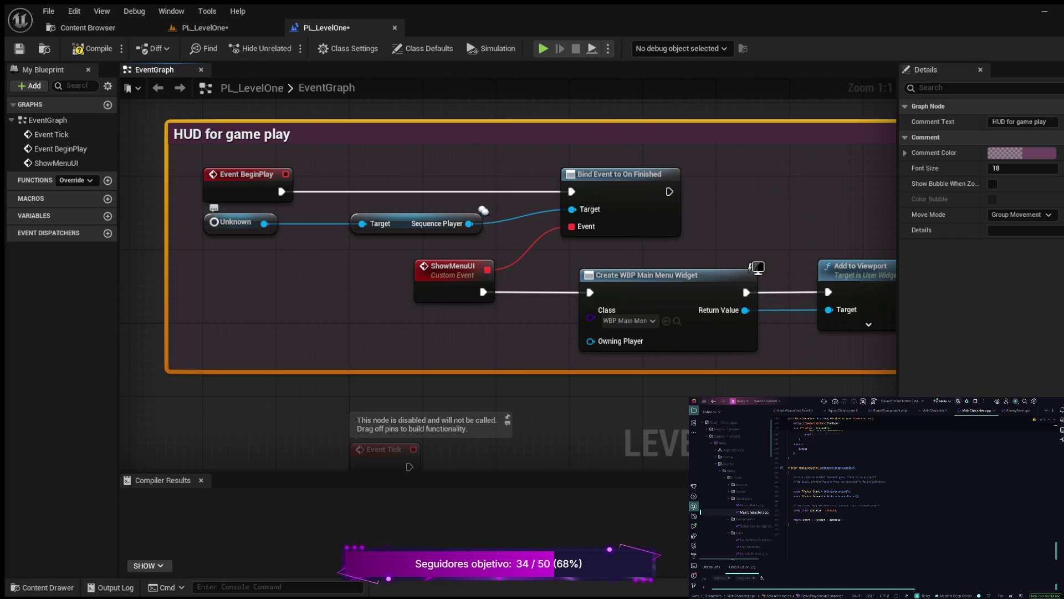
left_click(230, 221)
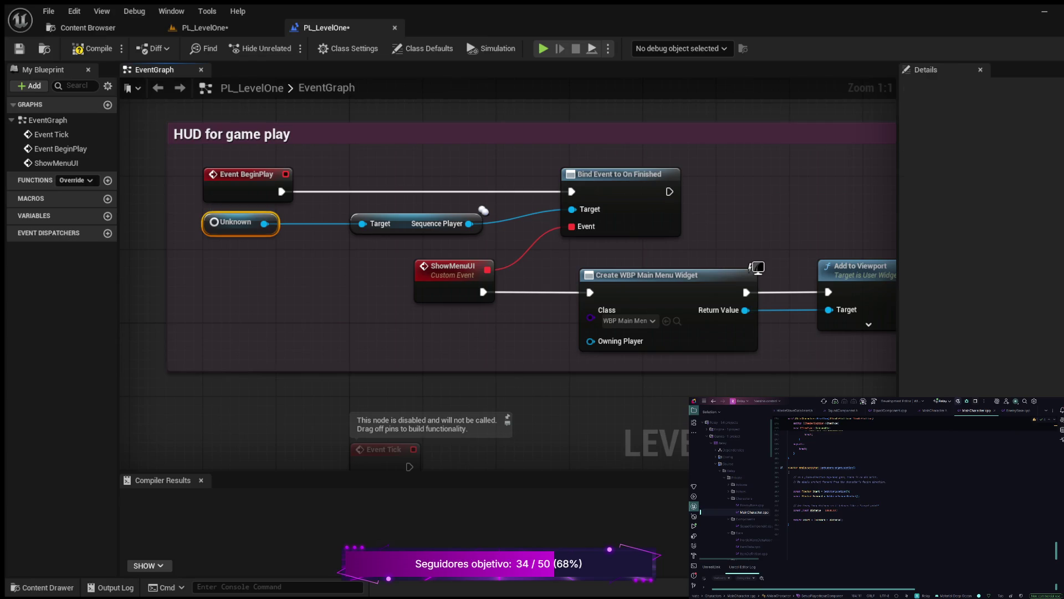
key("Delete")
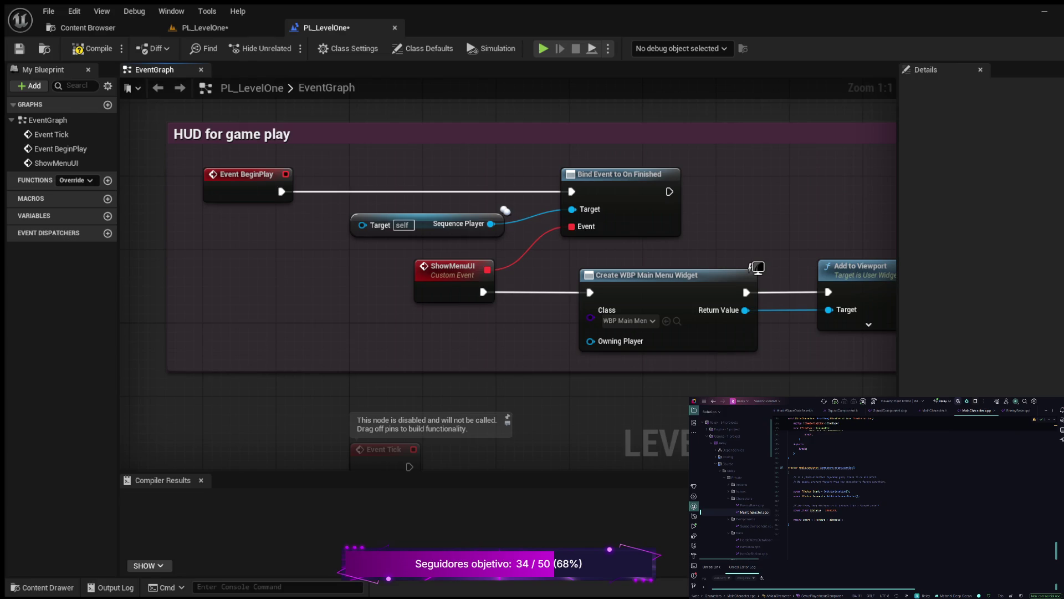
left_click(205, 28)
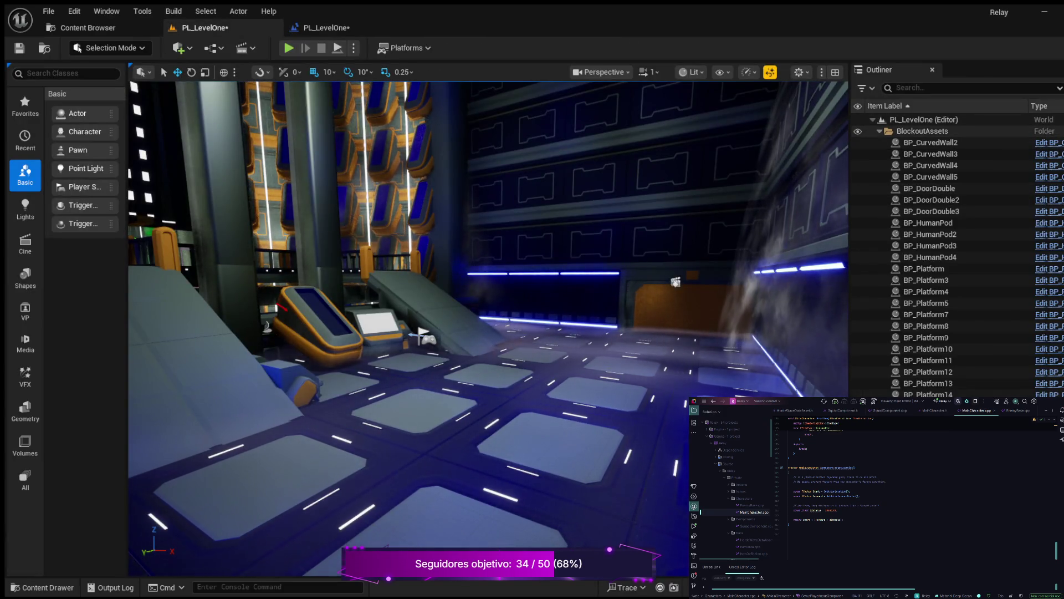
Select LS_IntroCinematic in the Outliner and place its reference in the level blueprint graph.
left_click(879, 130)
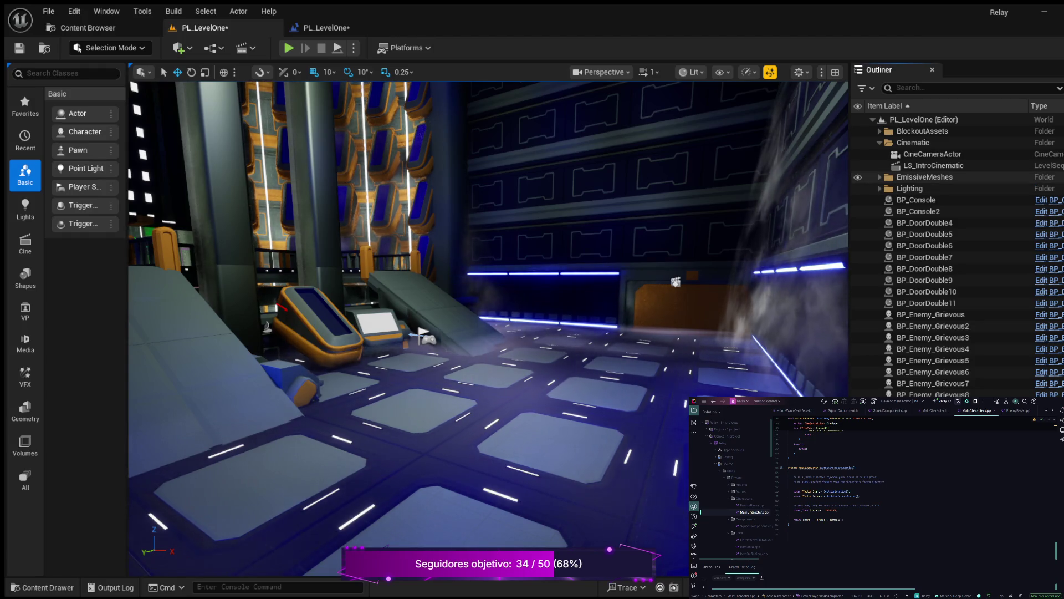
left_click(327, 28)
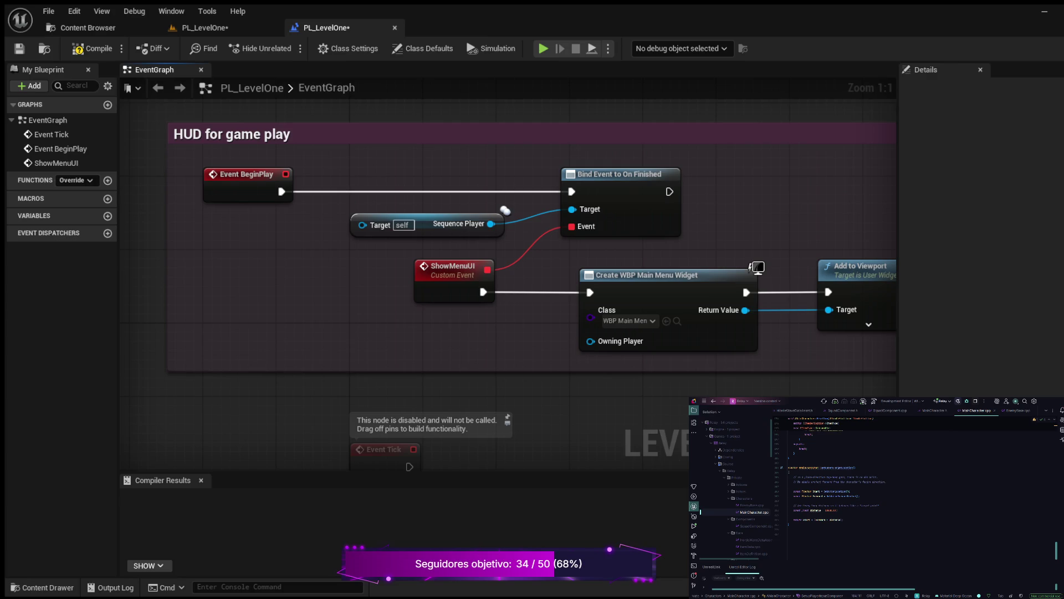
key("ctrl+w")
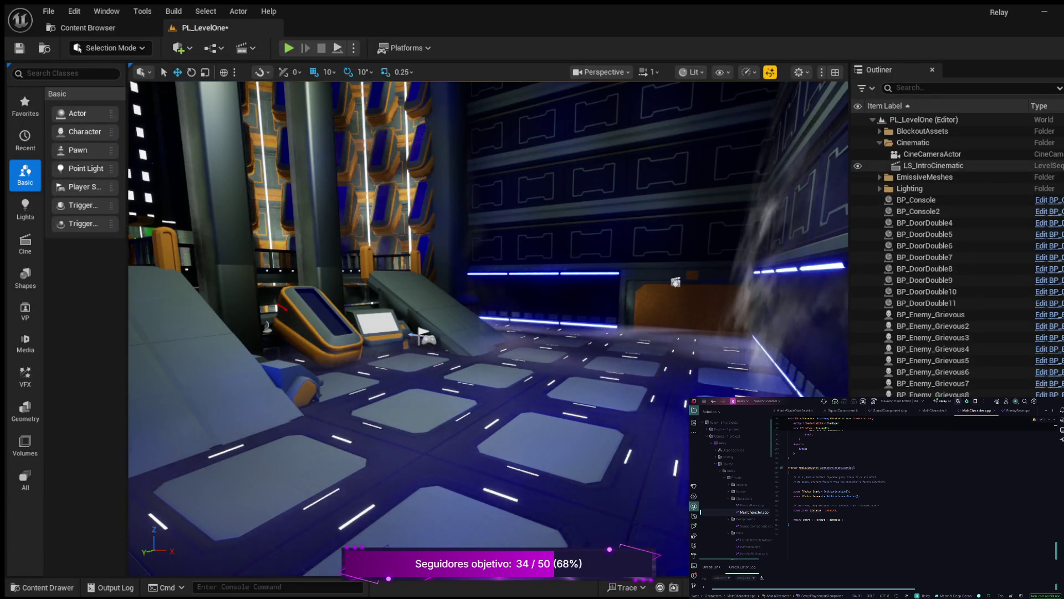
left_click(933, 166)
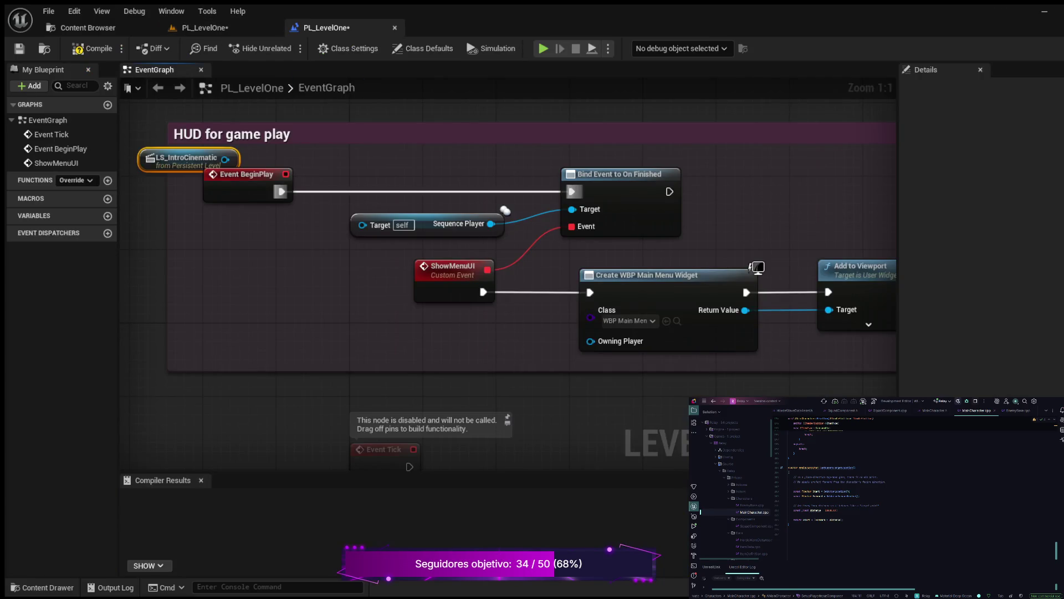
mouse_move(186, 158)
left_mouse_down()
mouse_move(168, 250)
mouse_move(214, 304)
mouse_move(232, 286)
mouse_move(288, 280)
mouse_move(363, 224)
left_mouse_up()
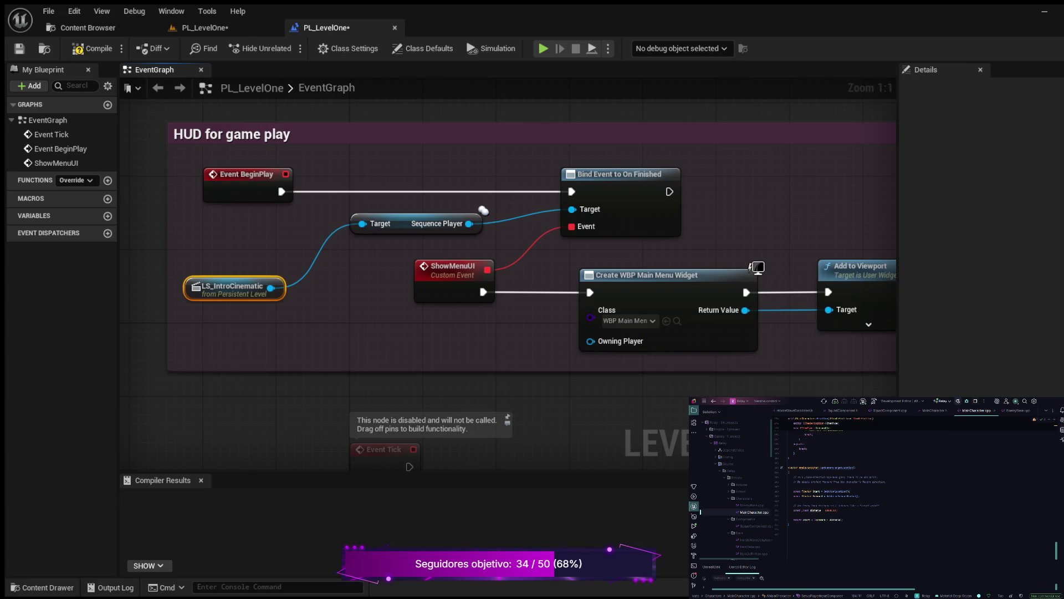
Trial-delete and restore the ShowMenuUI custom event, then compile the level blueprint.
left_click_drag(389, 253, 444, 301)
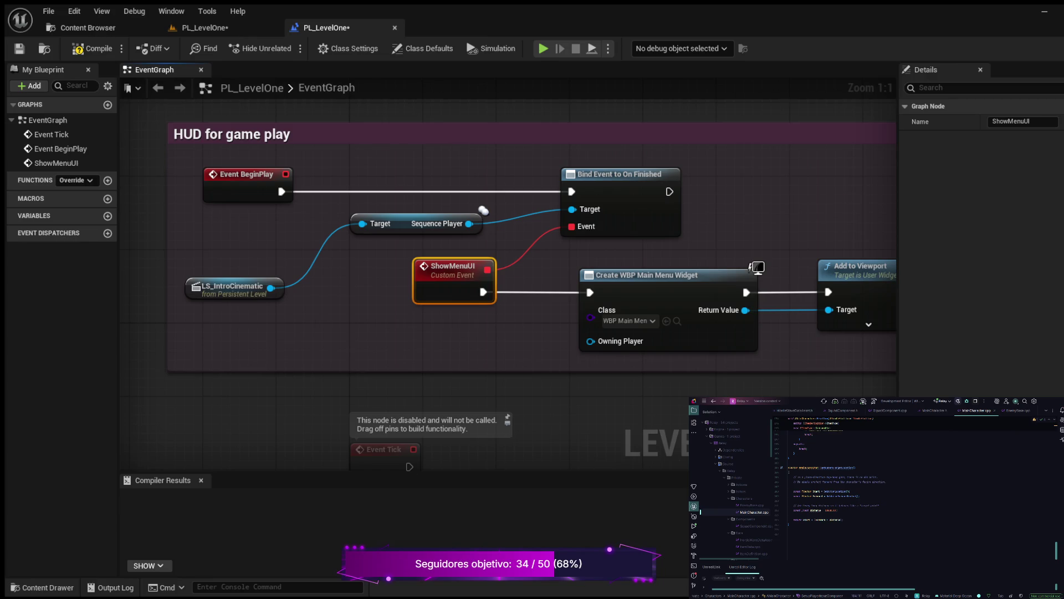
key("Delete")
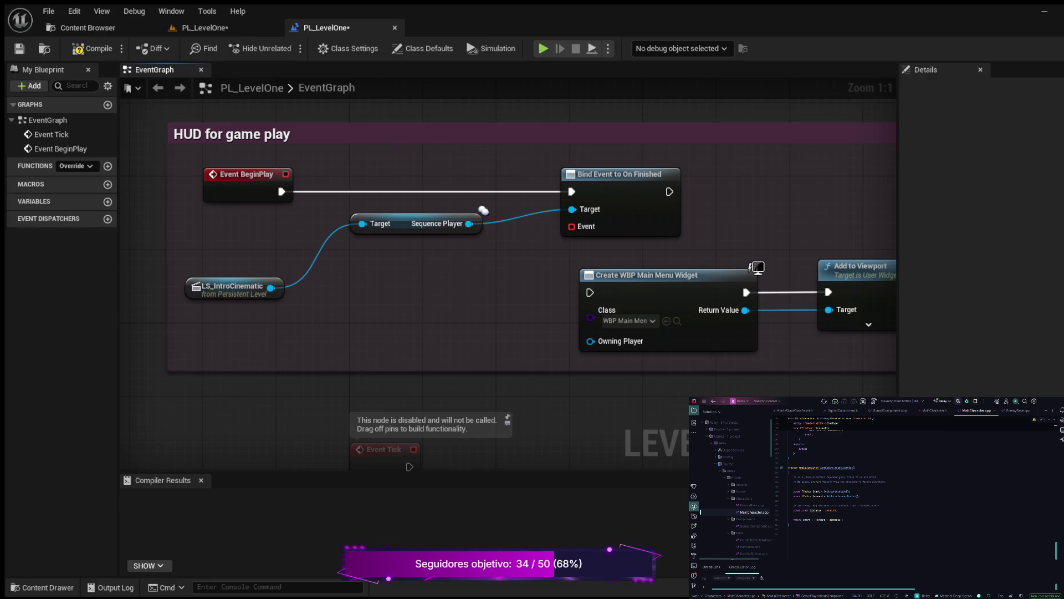
key("ctrl+z")
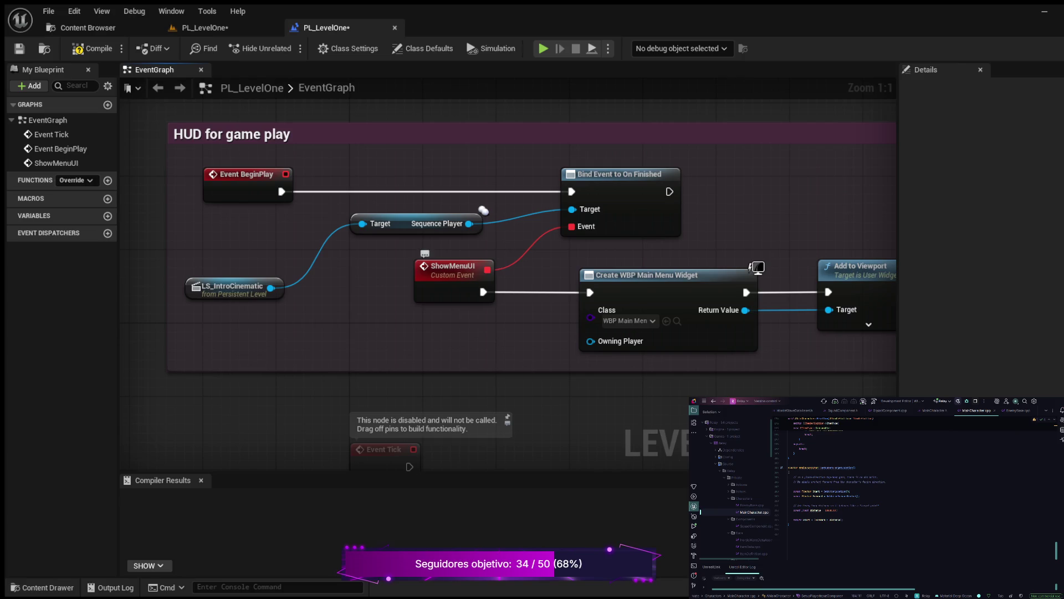
left_click(452, 267)
key("Delete")
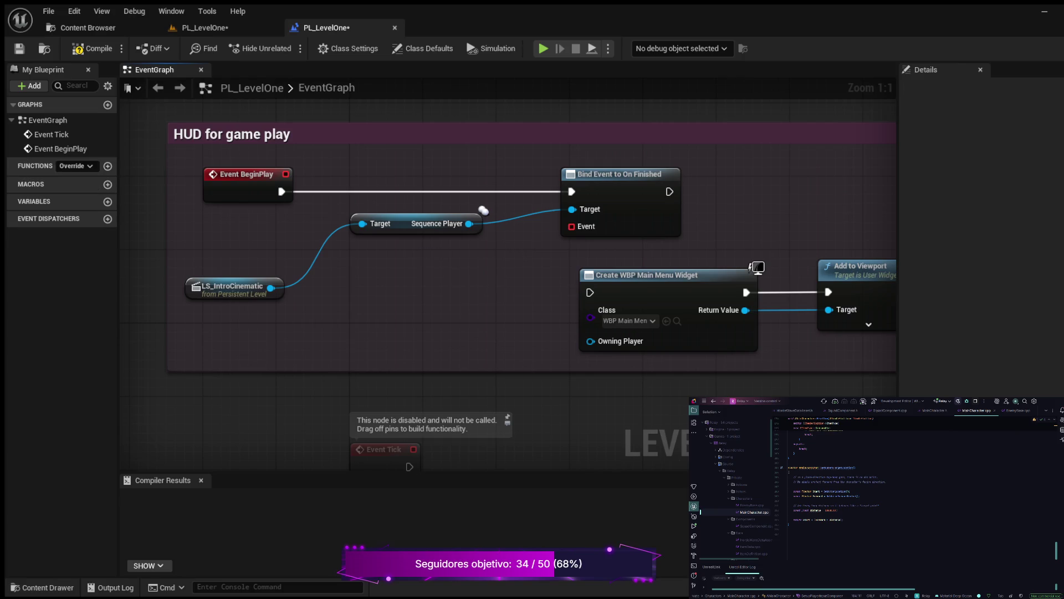
key("ctrl+z")
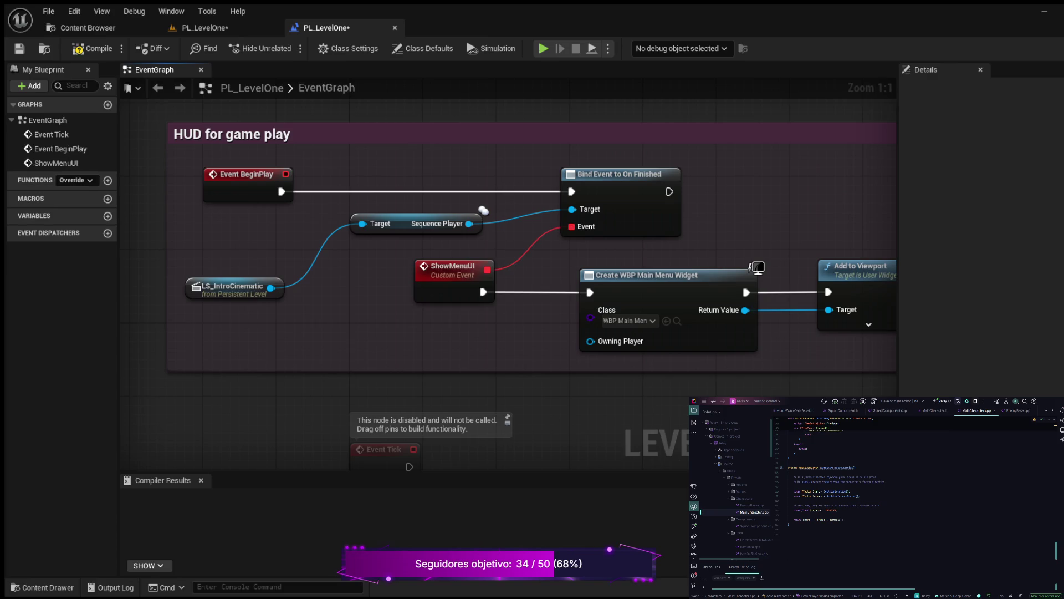
left_click(92, 48)
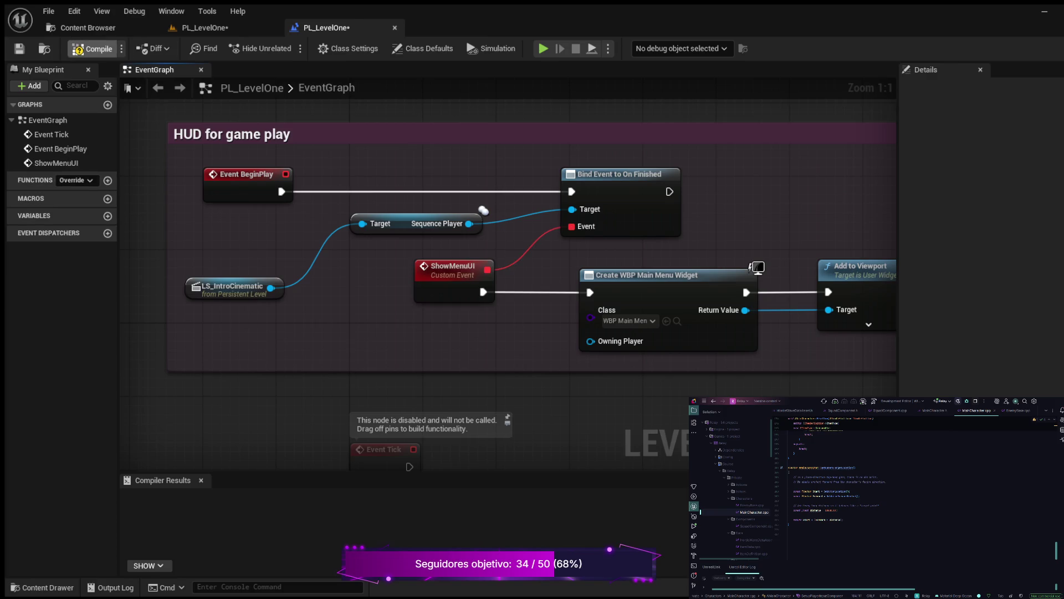
scroll(508, 277, "down", 2)
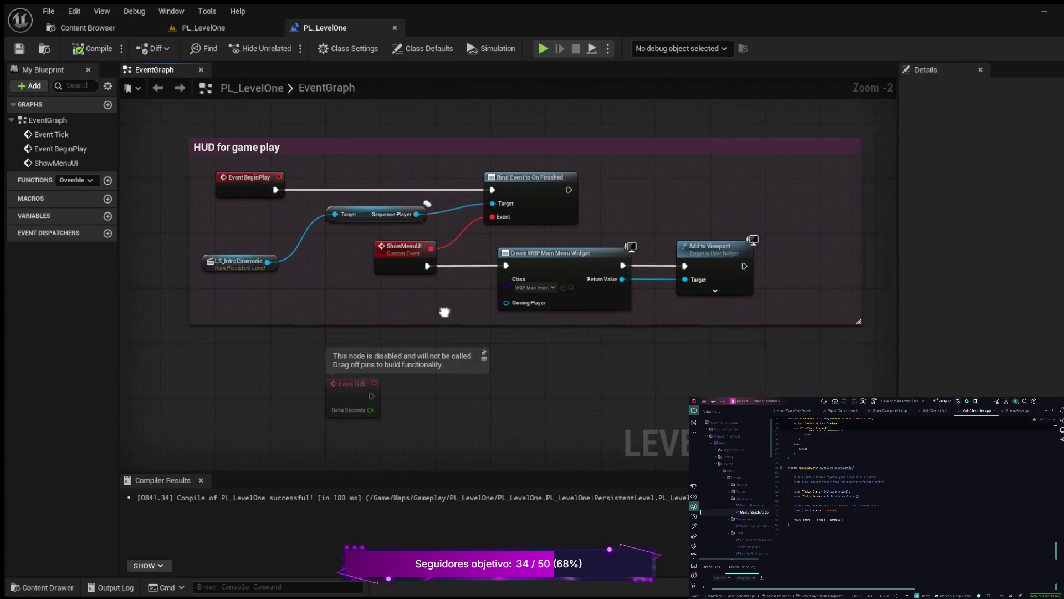
mouse_move(311, 135)
left_mouse_down()
mouse_move(211, 344)
mouse_move(435, 154)
mouse_move(351, 121)
left_mouse_up()
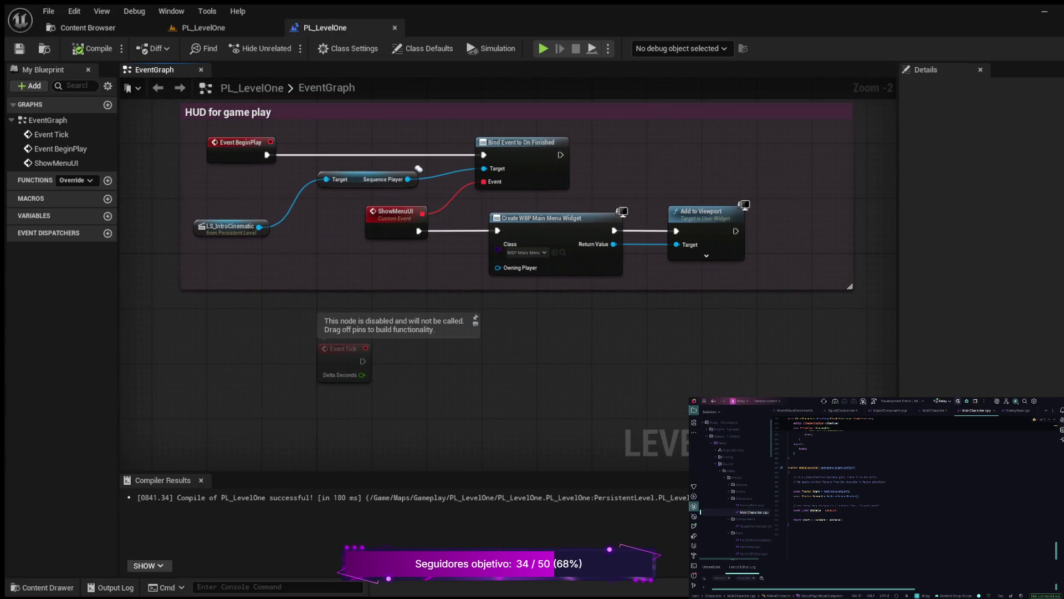
left_click(203, 28)
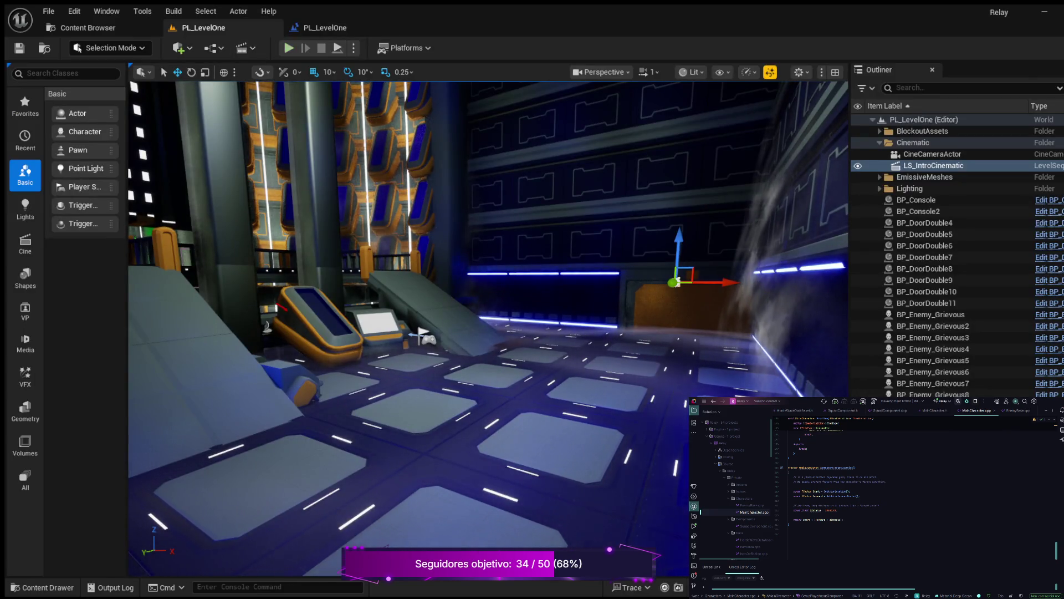
key("alt+p")
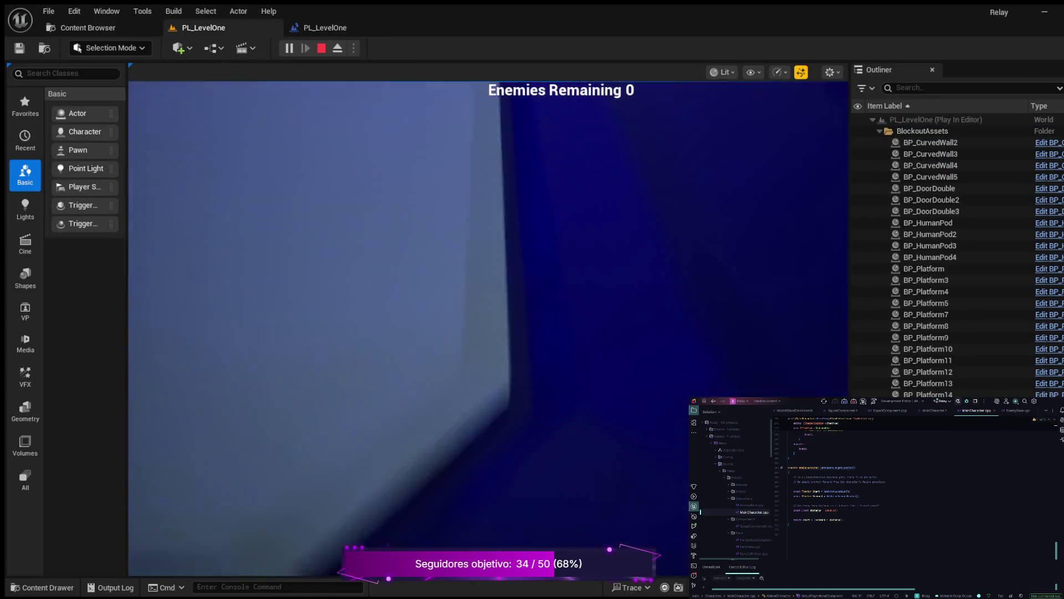
key("Escape")
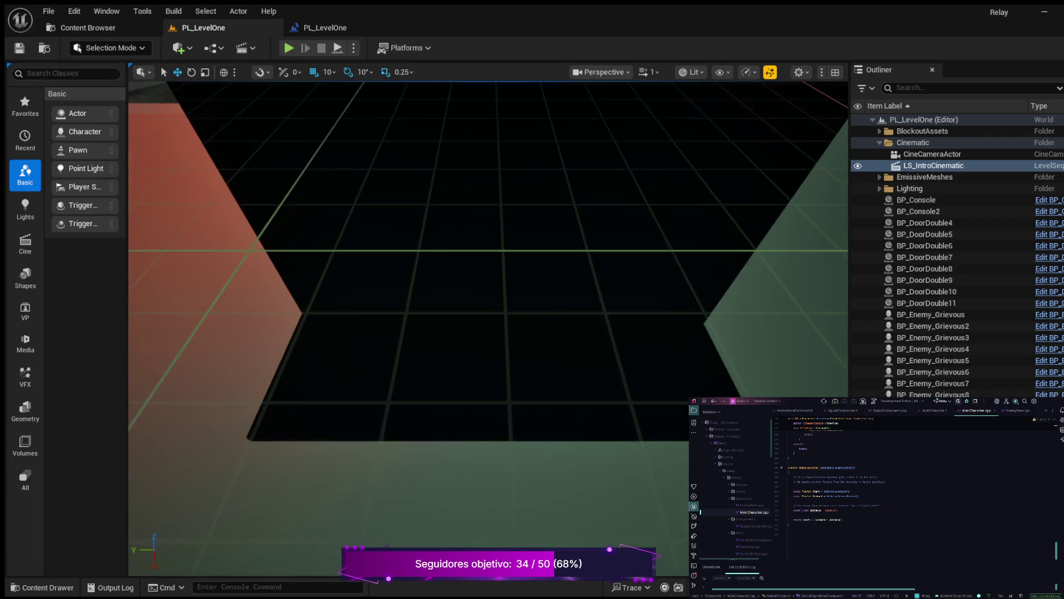
scroll(488, 250, "down", 2)
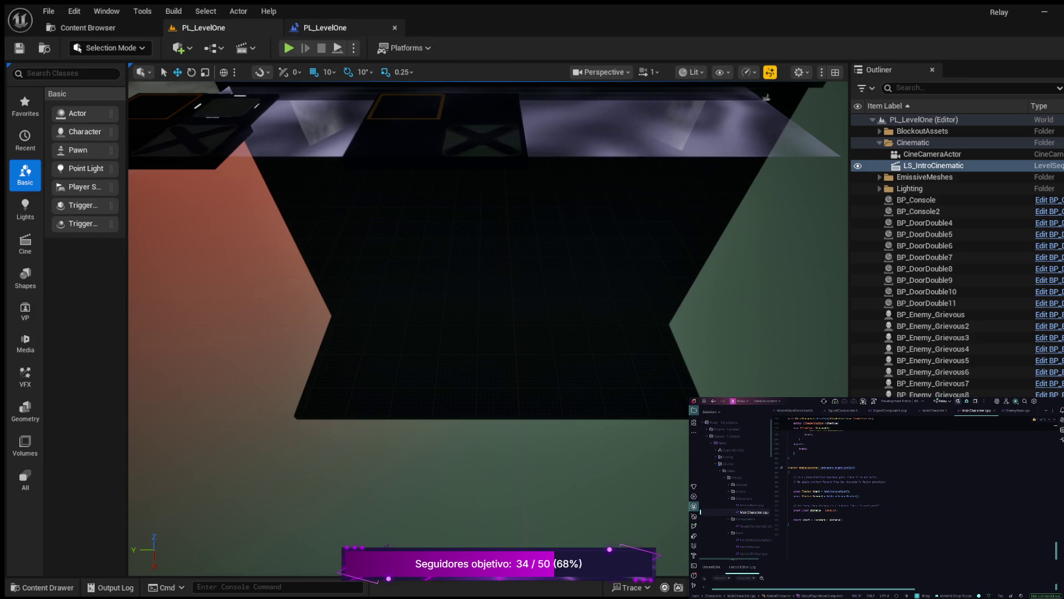
left_click(326, 27)
mouse_move(352, 115)
left_mouse_down()
mouse_move(362, 177)
mouse_move(337, 170)
left_mouse_up()
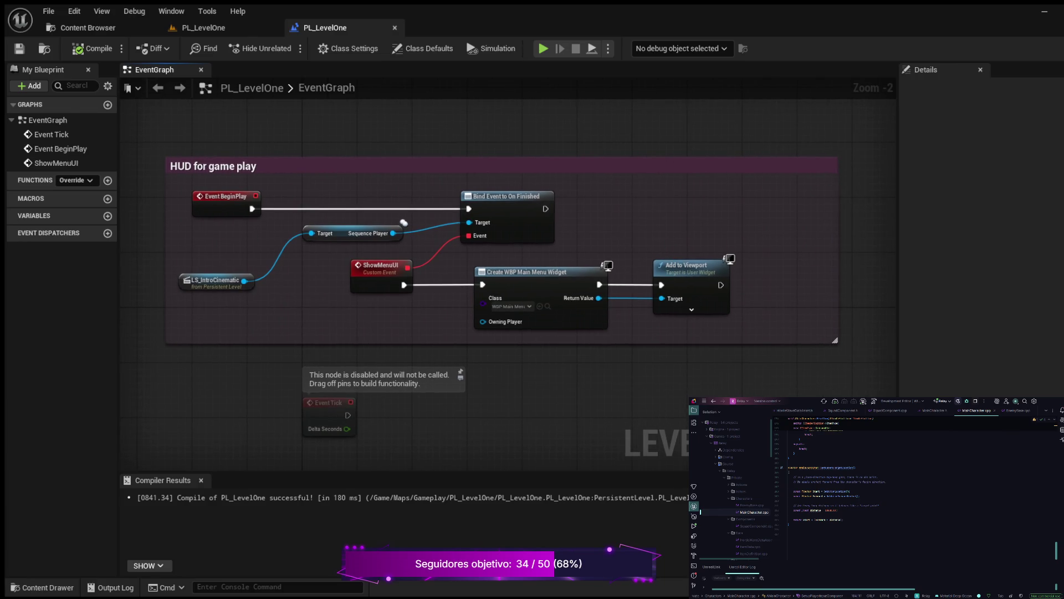
scroll(615, 167, "down", 2)
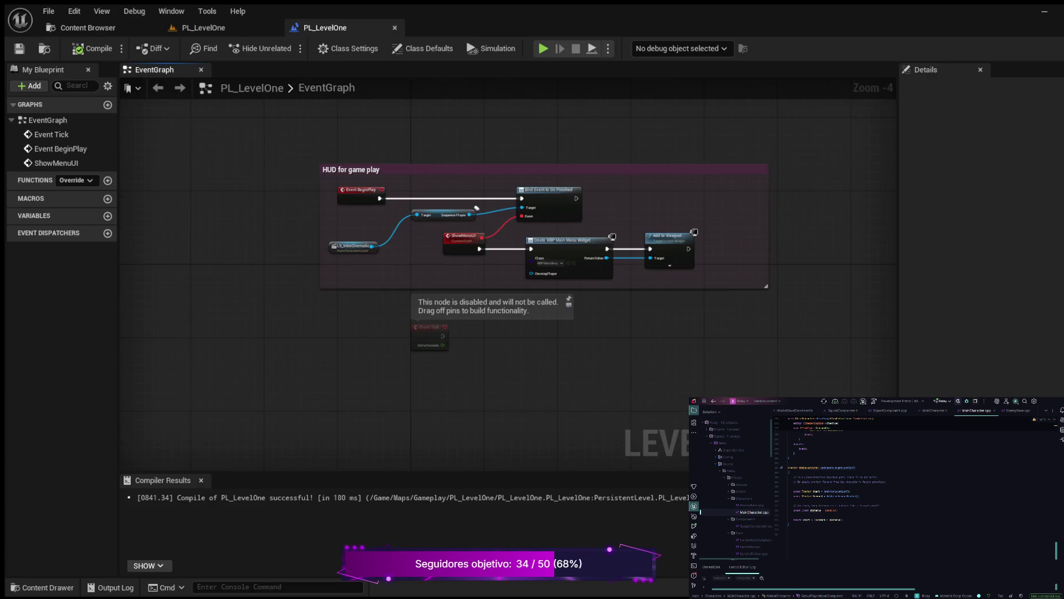
Add a Print String 'Hello' node after Bind Event, compile, and start a play test.
scroll(480, 147, "up", 2)
scroll(482, 181, "up", 1)
left_click_drag(482, 181, 374, 159)
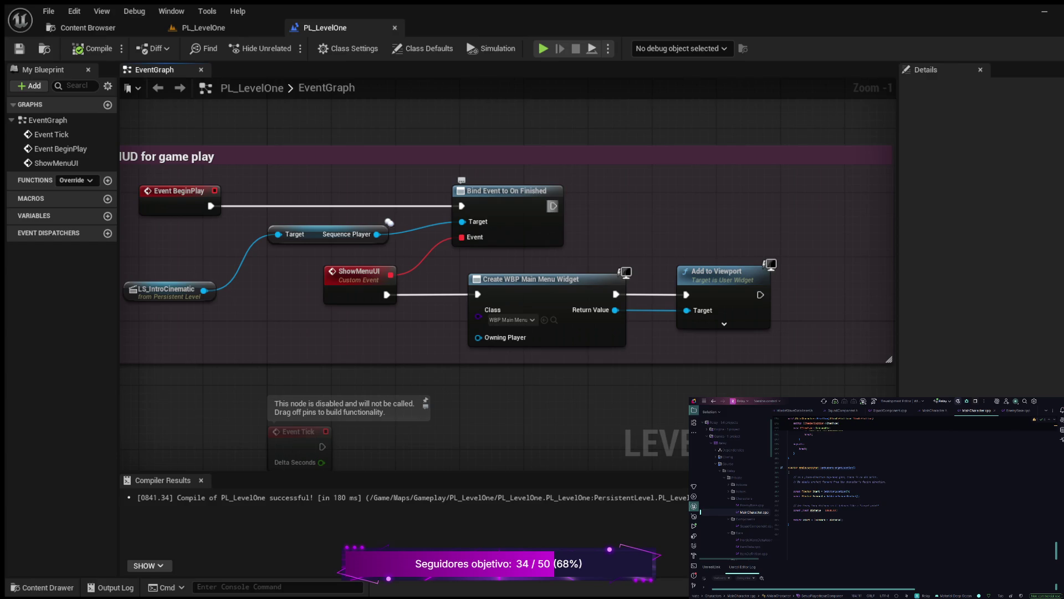
left_click_drag(553, 206, 642, 195)
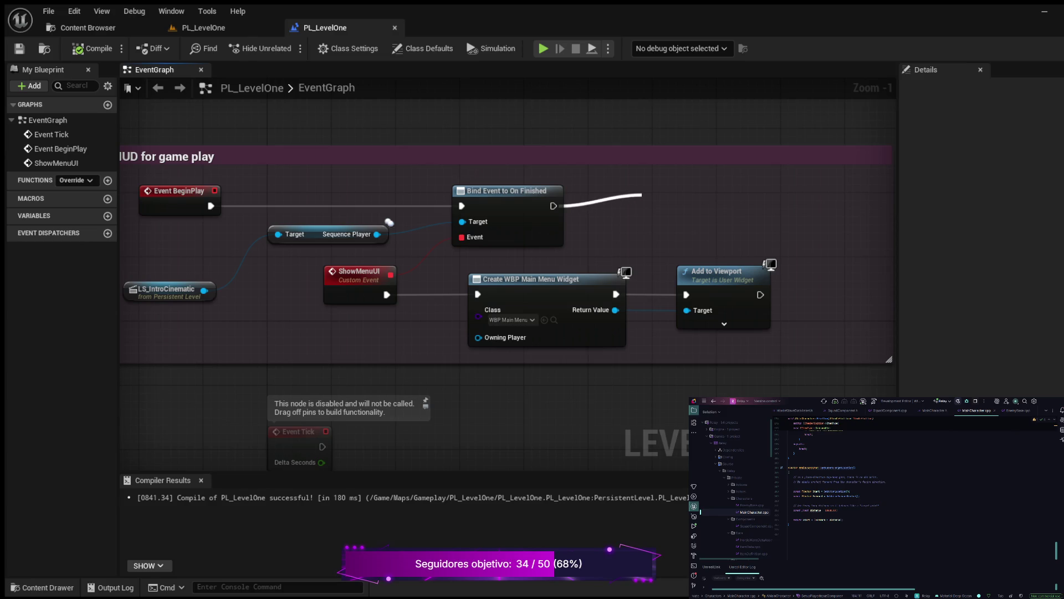
left_click_drag(642, 195, 642, 194)
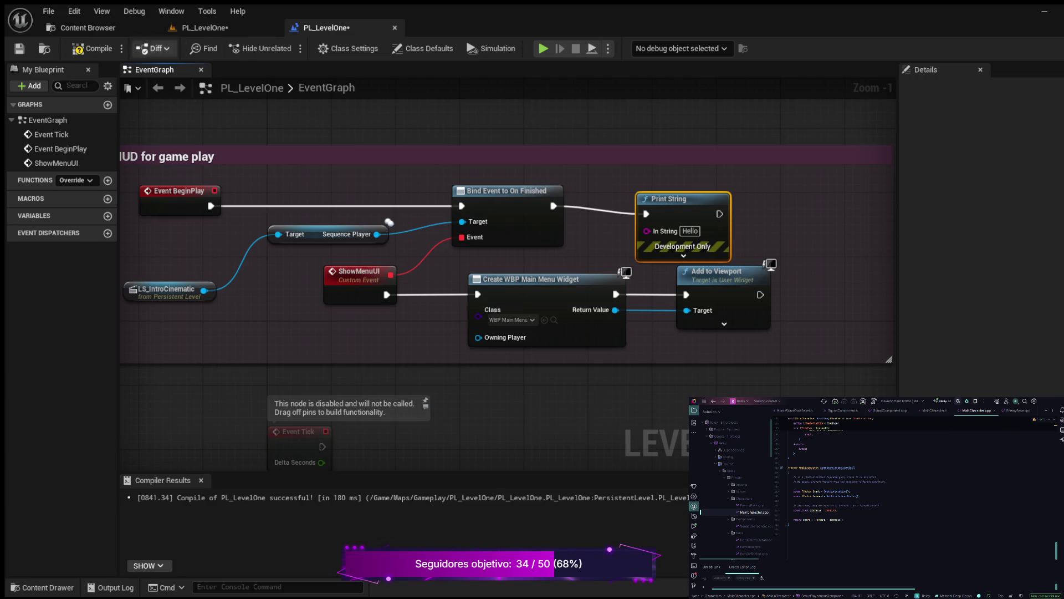
left_click(92, 48)
key("alt+p")
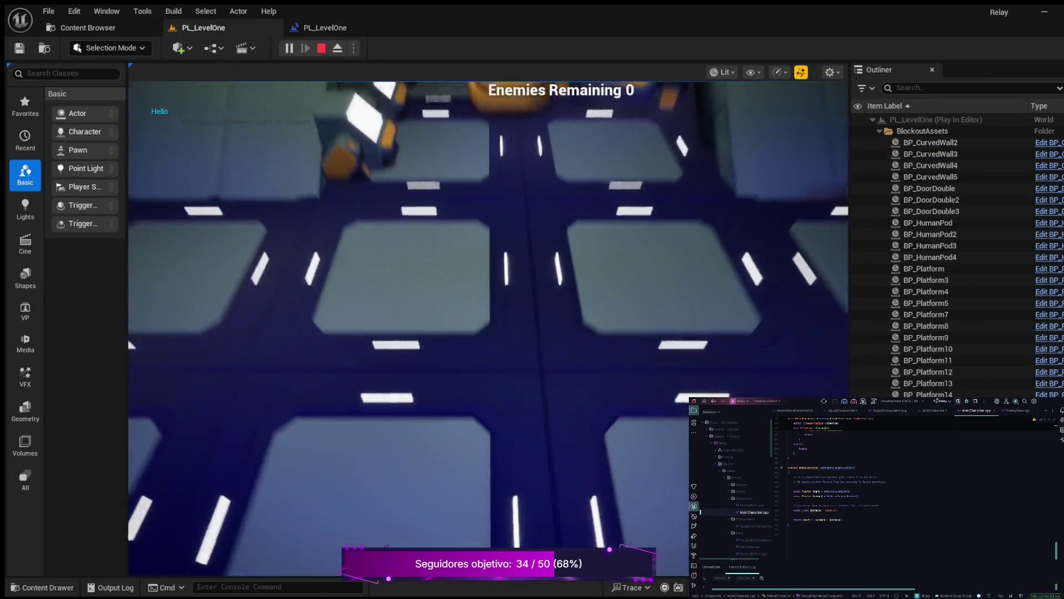
End the Hello play test and switch to the Content Browser's Maps folder.
key("Escape")
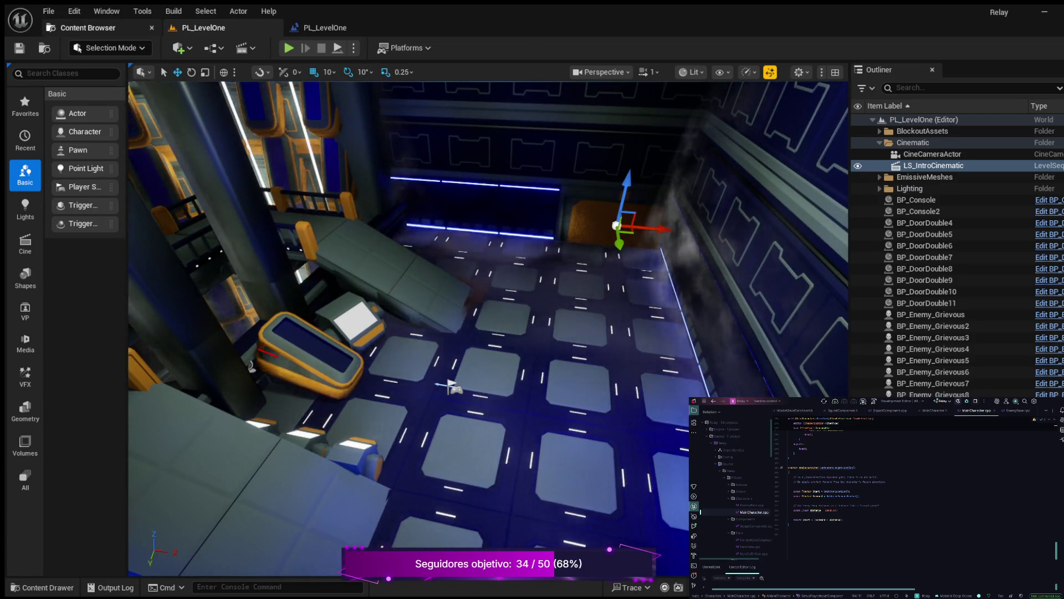
left_click(80, 28)
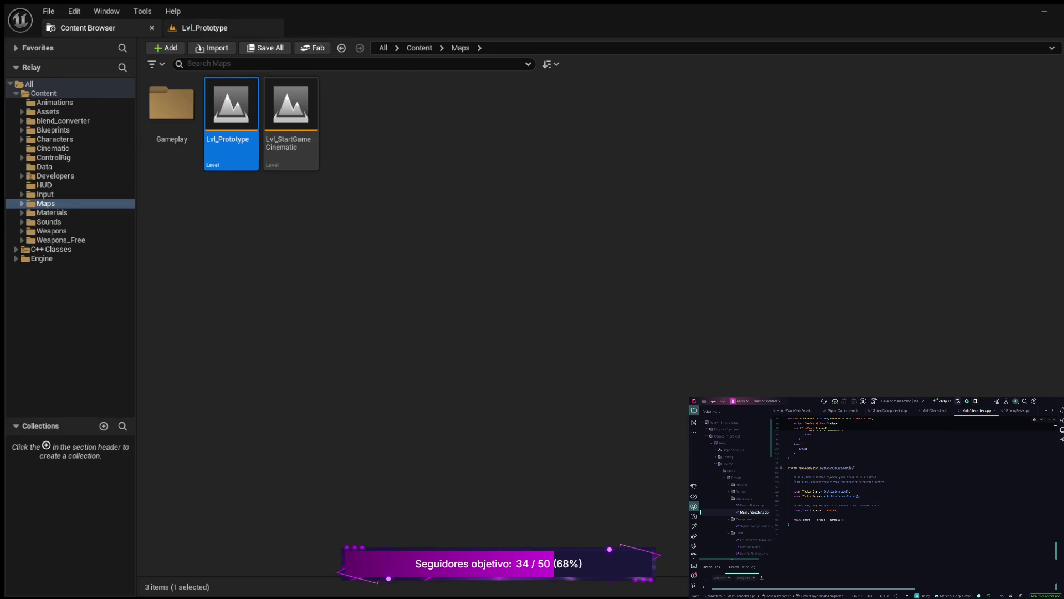
Pan Lvl_Prototype's EventGraph to view the HUD for game play, BeginPlay and LS_IntroCinematic nodes.
left_click(205, 28)
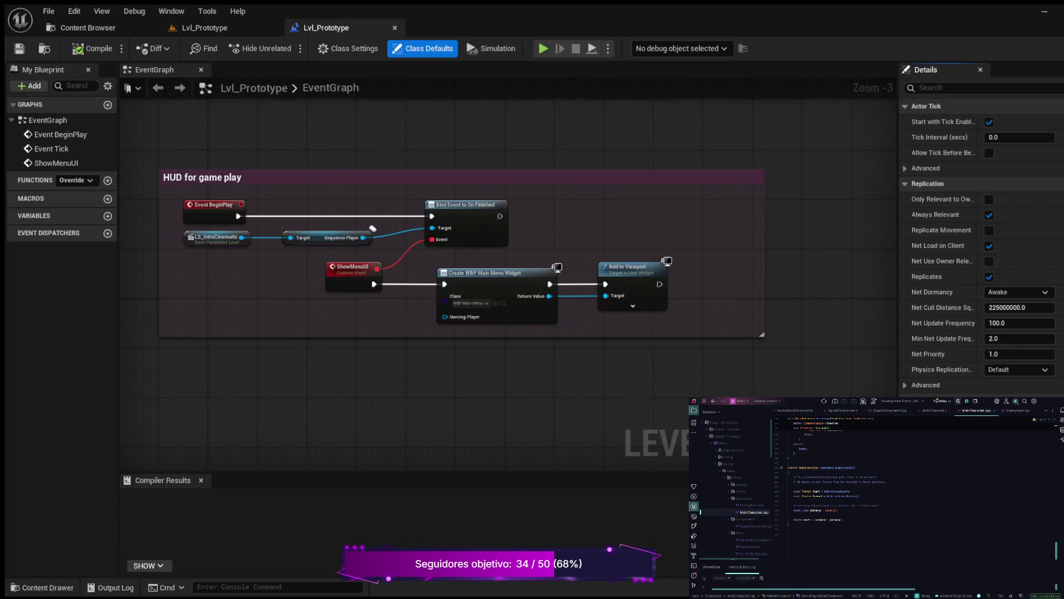
scroll(373, 229, "down", 3)
mouse_move(222, 342)
left_mouse_down()
mouse_move(263, 270)
mouse_move(310, 319)
mouse_move(358, 263)
mouse_move(306, 304)
left_mouse_up()
scroll(307, 304, "up", 1)
scroll(422, 410, "up", 5)
scroll(422, 411, "down", 2)
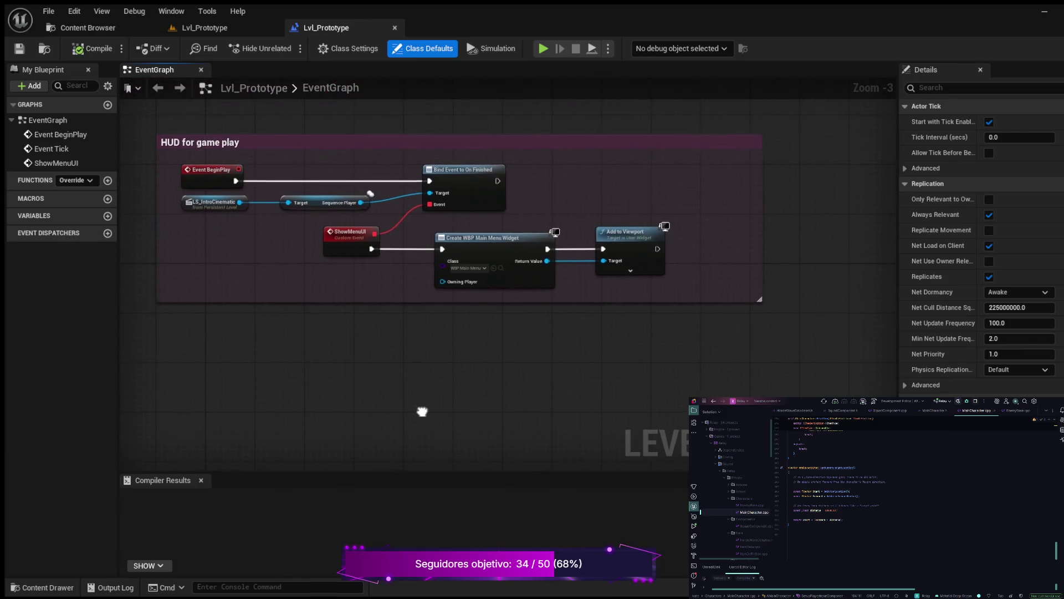
scroll(422, 410, "up", 2)
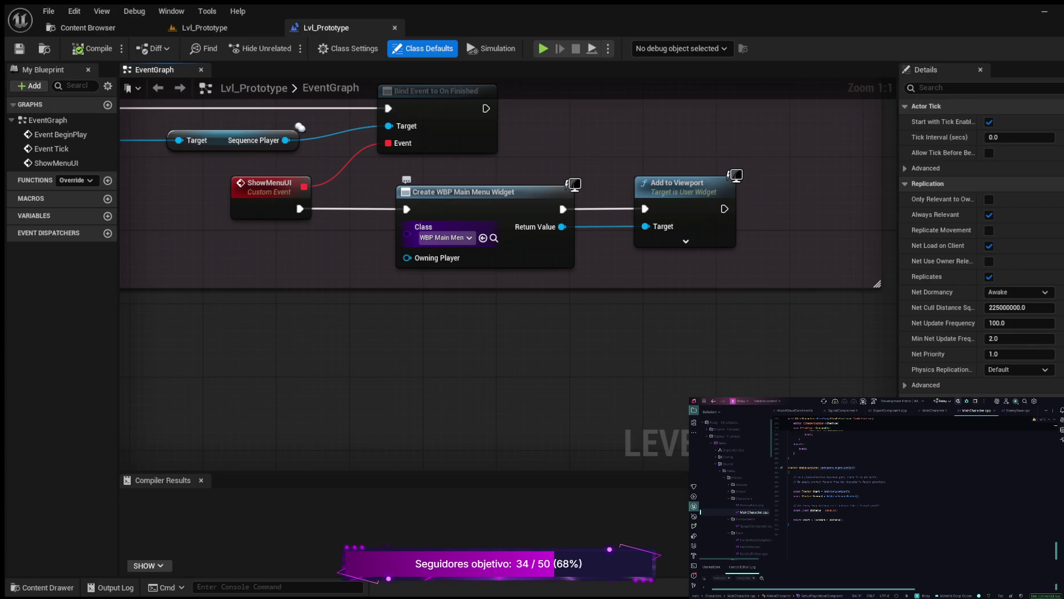
mouse_move(301, 275)
left_mouse_down()
mouse_move(448, 351)
mouse_move(522, 364)
left_mouse_up()
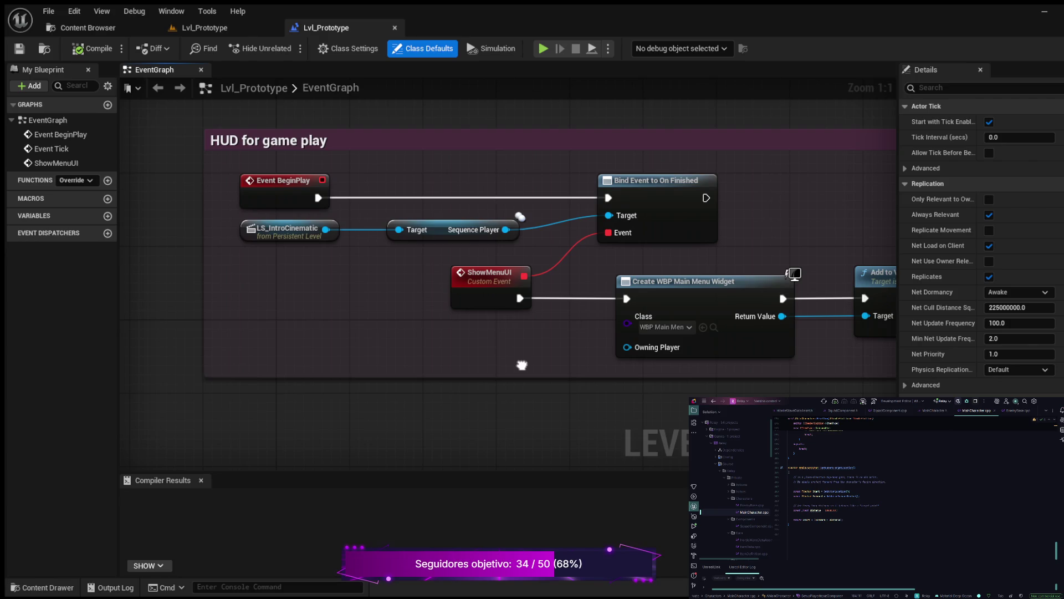
scroll(522, 365, "down", 2)
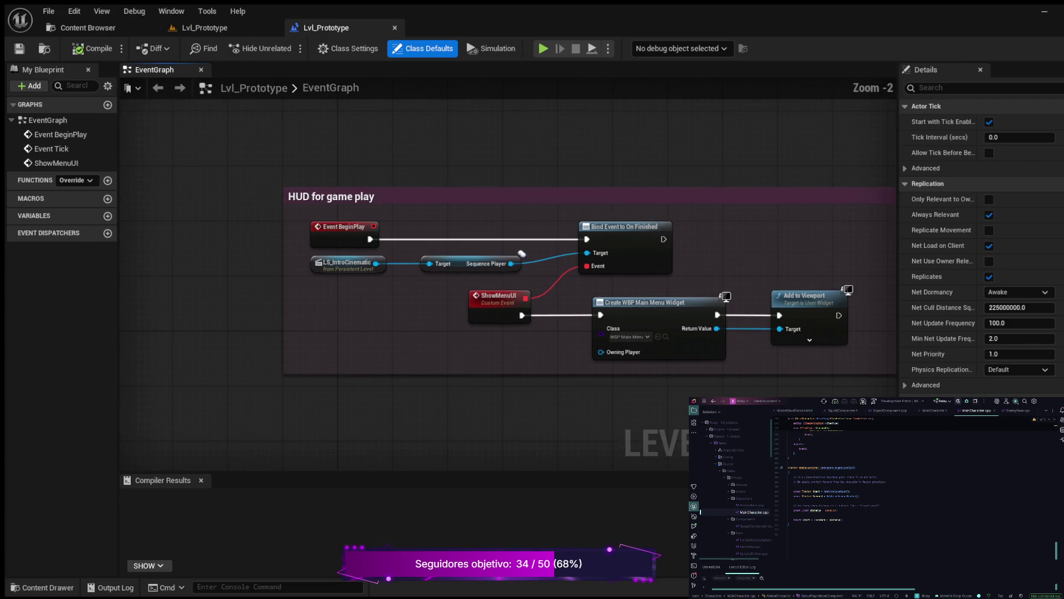
left_click(205, 28)
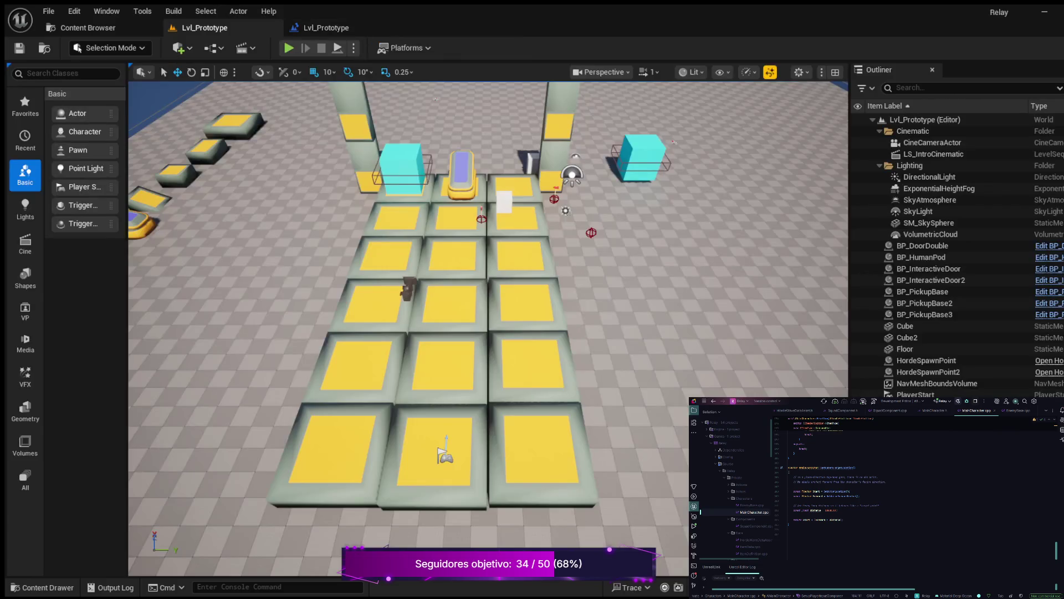
Select PlayerStart in Lvl_Prototype, close its level blueprint, and show the Maps folder in the Content Drawer.
left_click(436, 455)
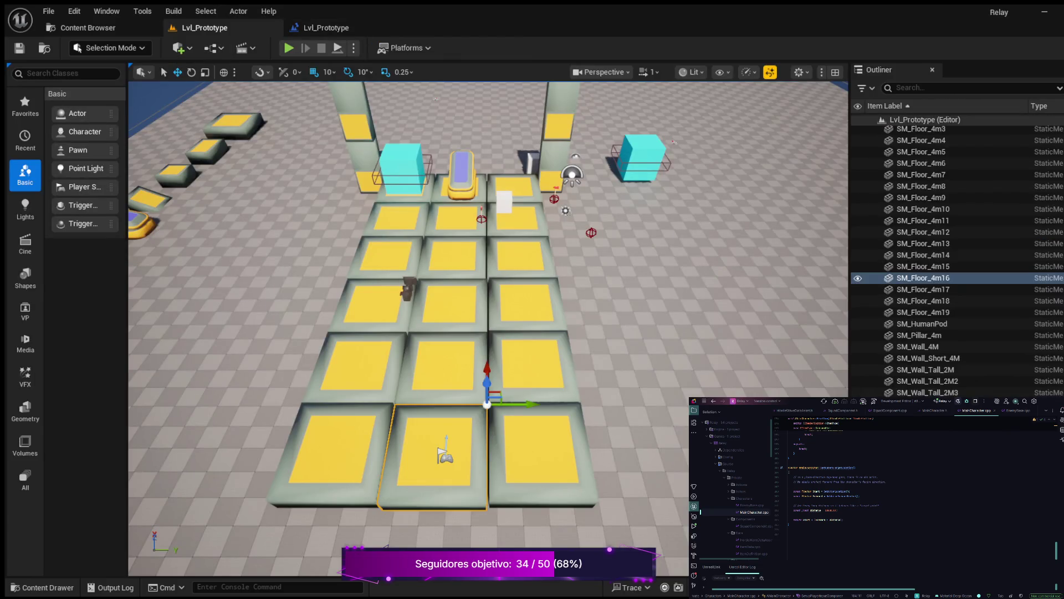
left_click(444, 456)
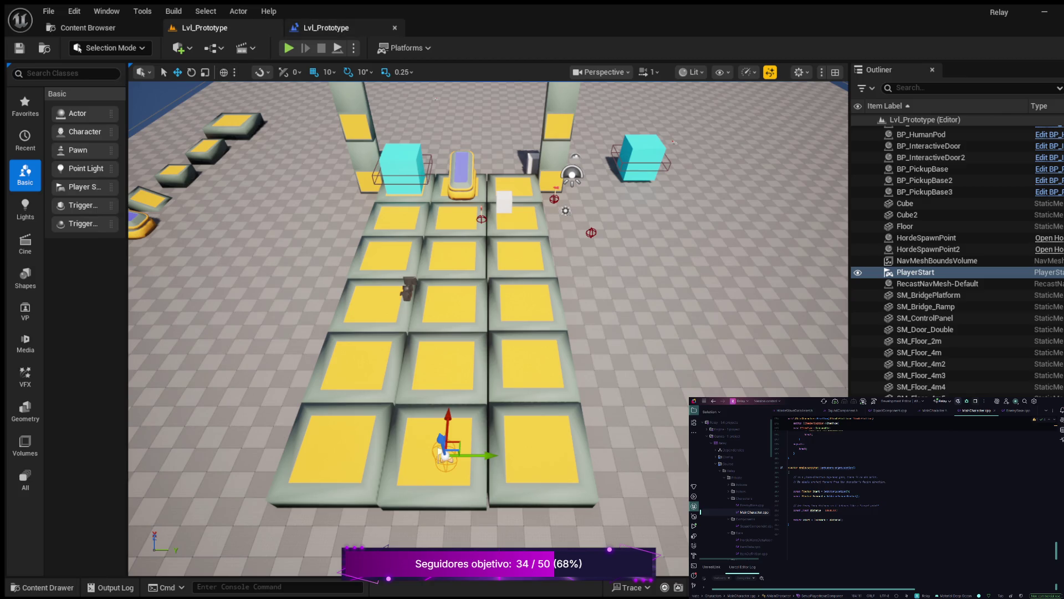
left_click(326, 28)
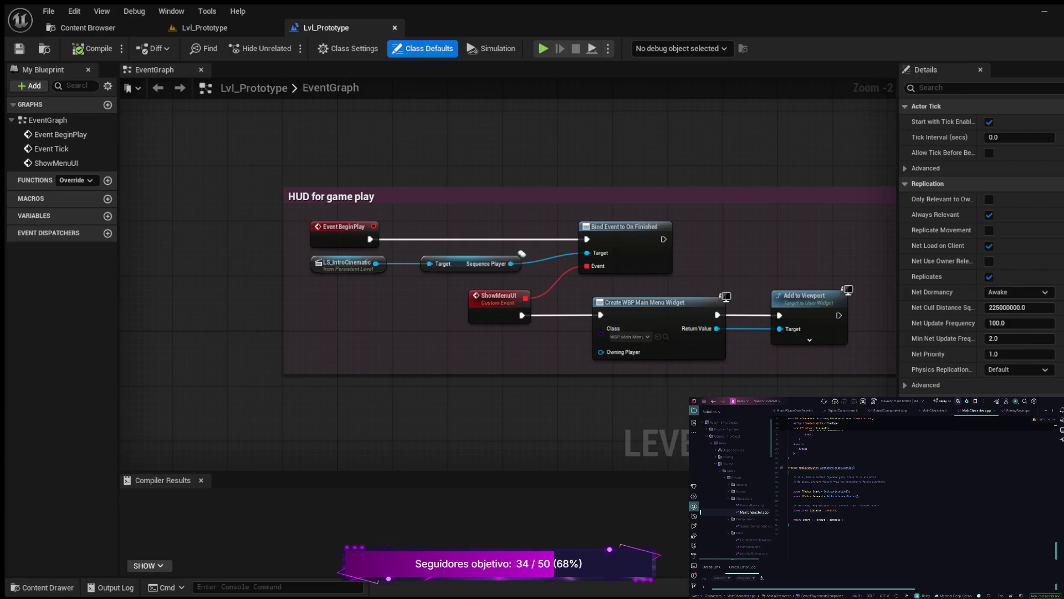
left_click(395, 28)
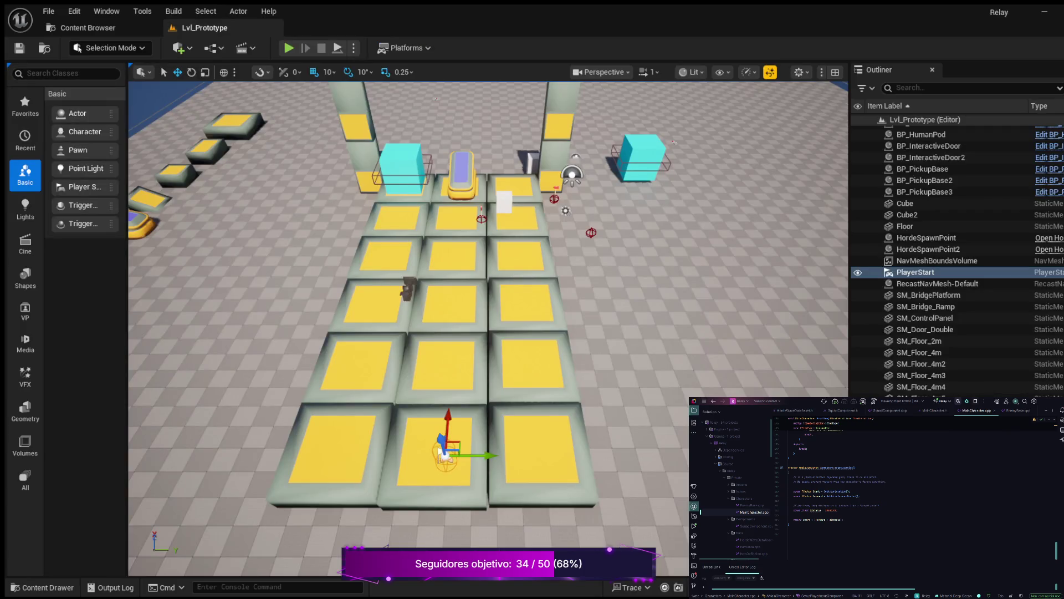
left_click(42, 587)
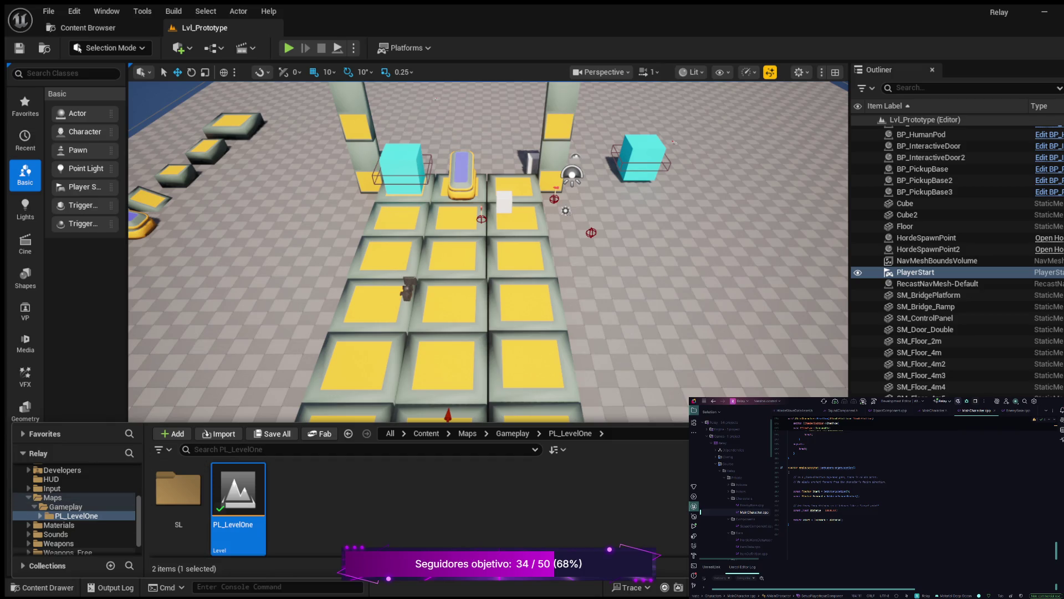
left_click(53, 498)
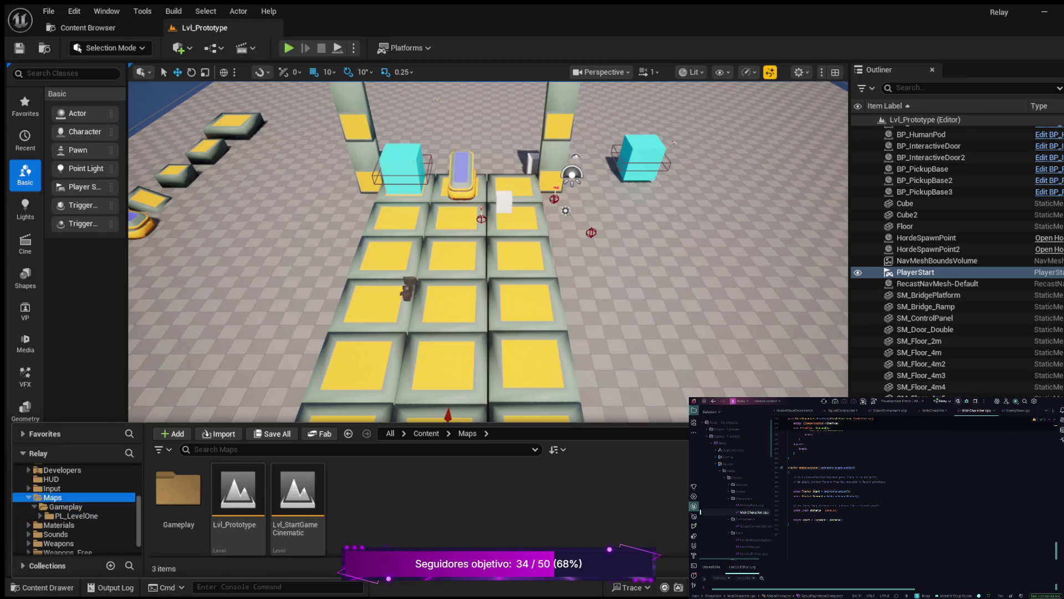
key("alt+p")
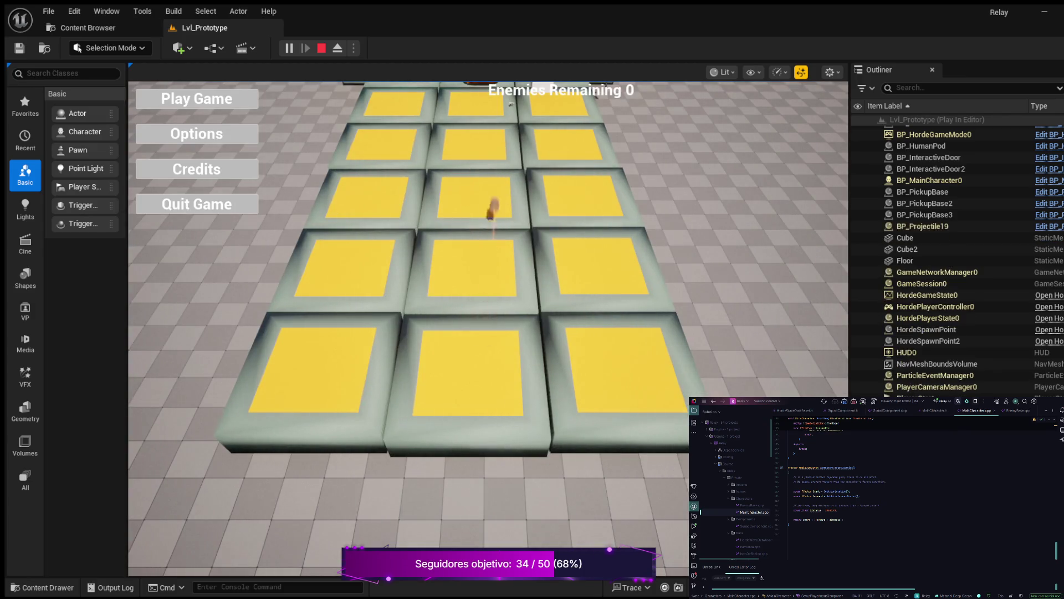
Start the game from the main menu, run the character around the grid, then stop the session.
left_click(197, 99)
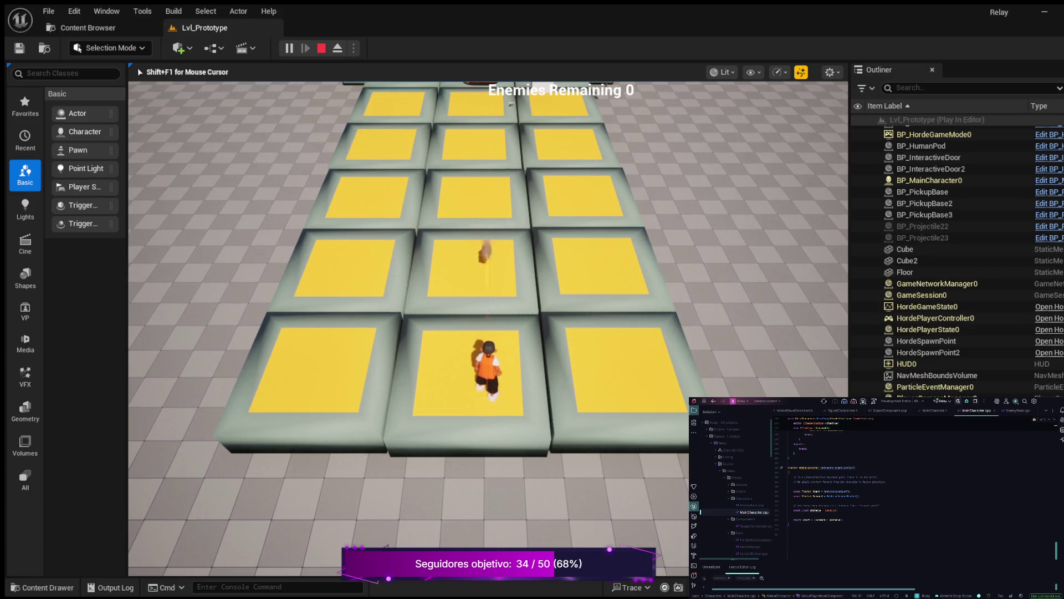
key("w")
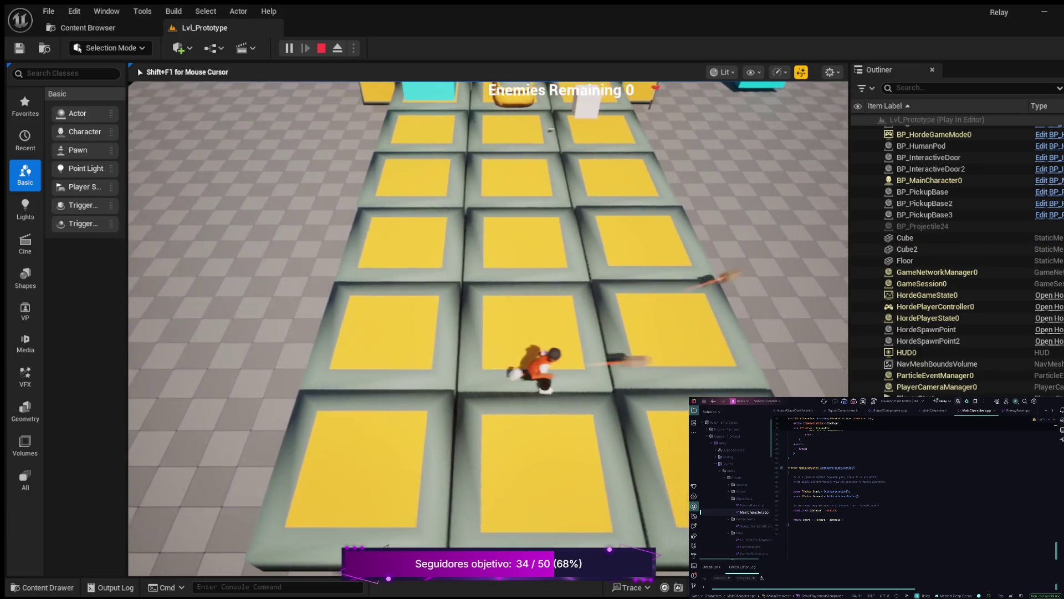
key("w")
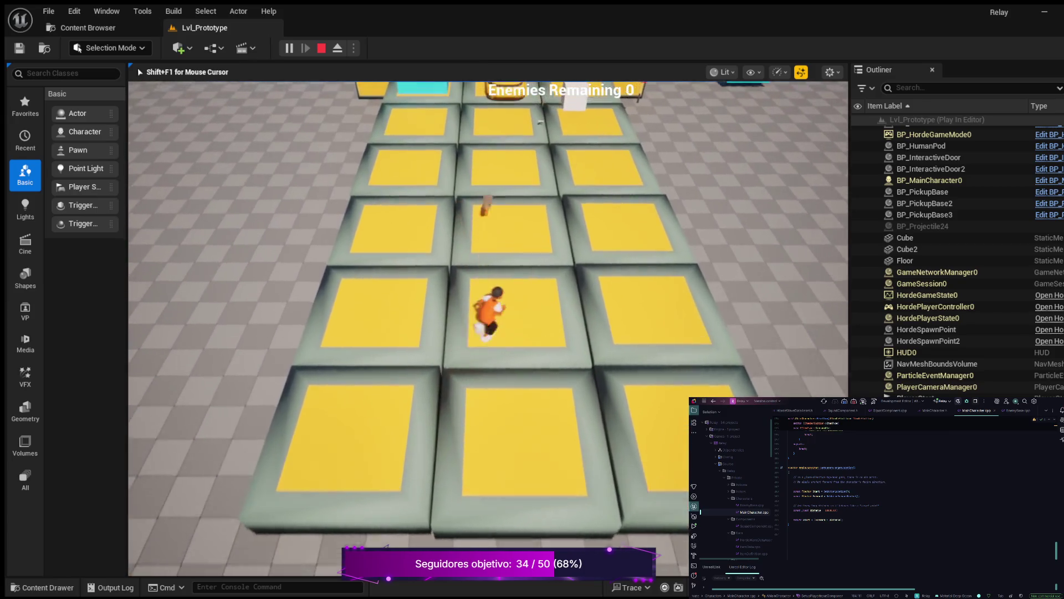
key("w")
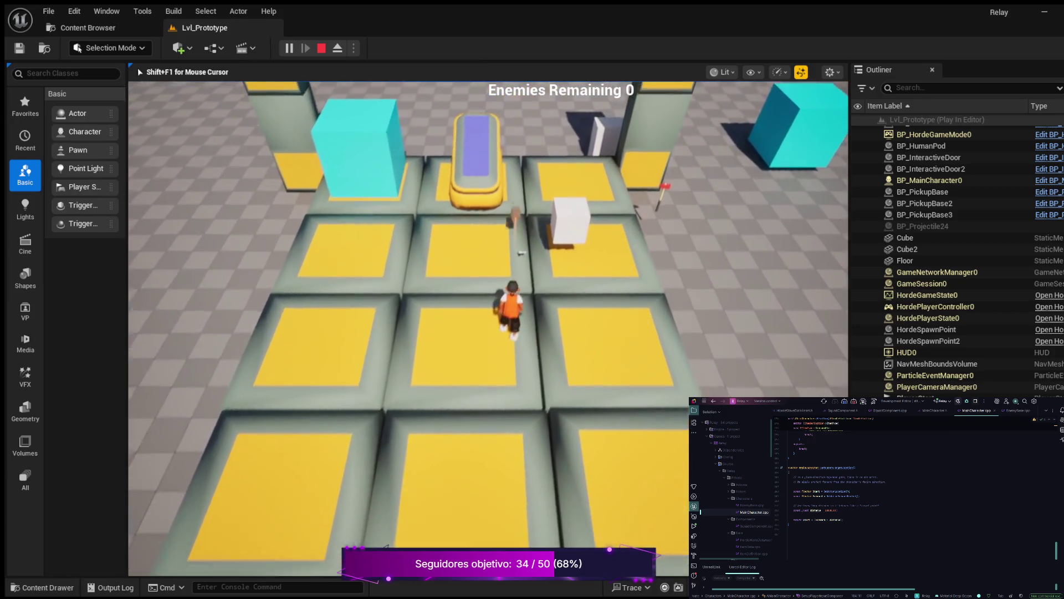
key("a")
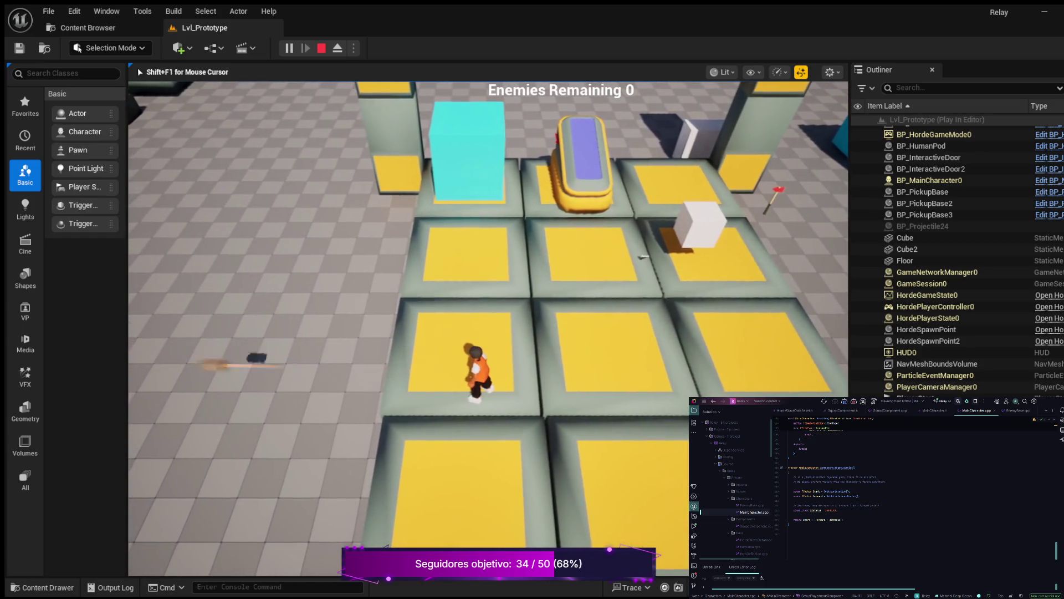
key("Escape")
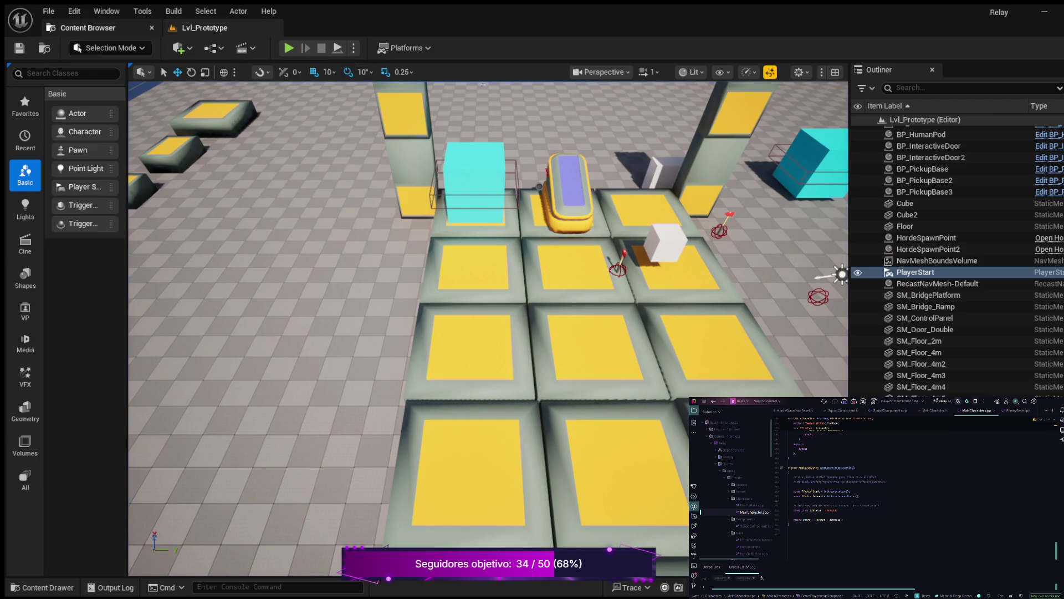
left_click(81, 28)
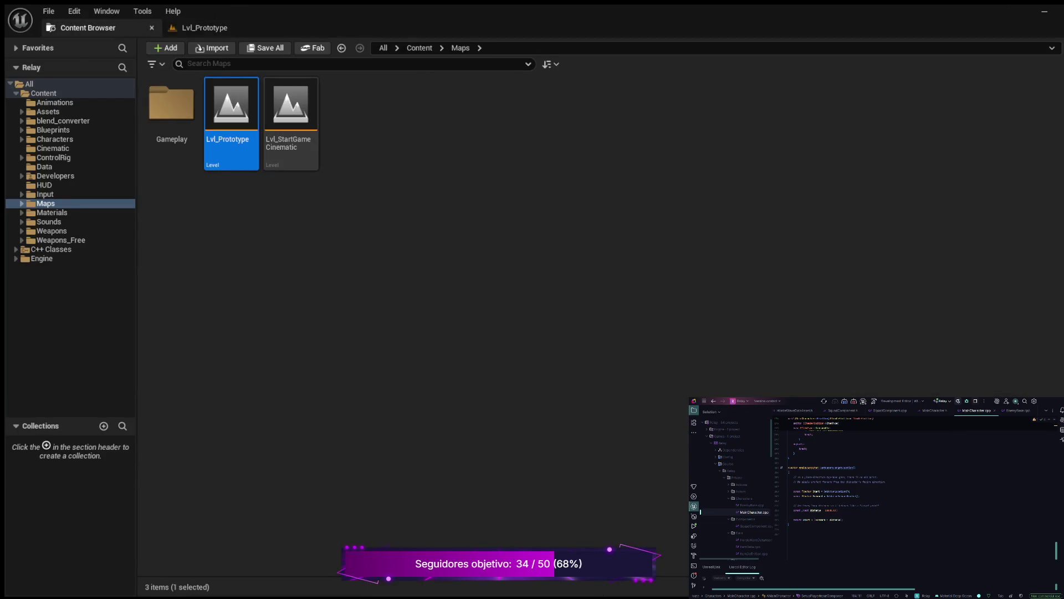
Open the PL_LevelOne level from Maps > Gameplay > PL_LevelOne.
key("Right")
key("Down")
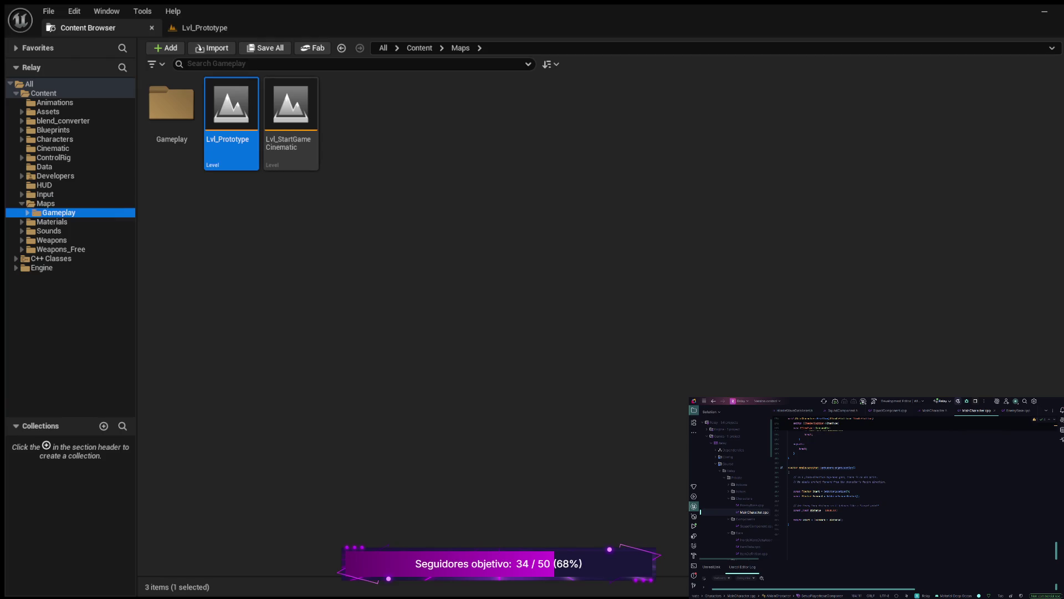
key("Right")
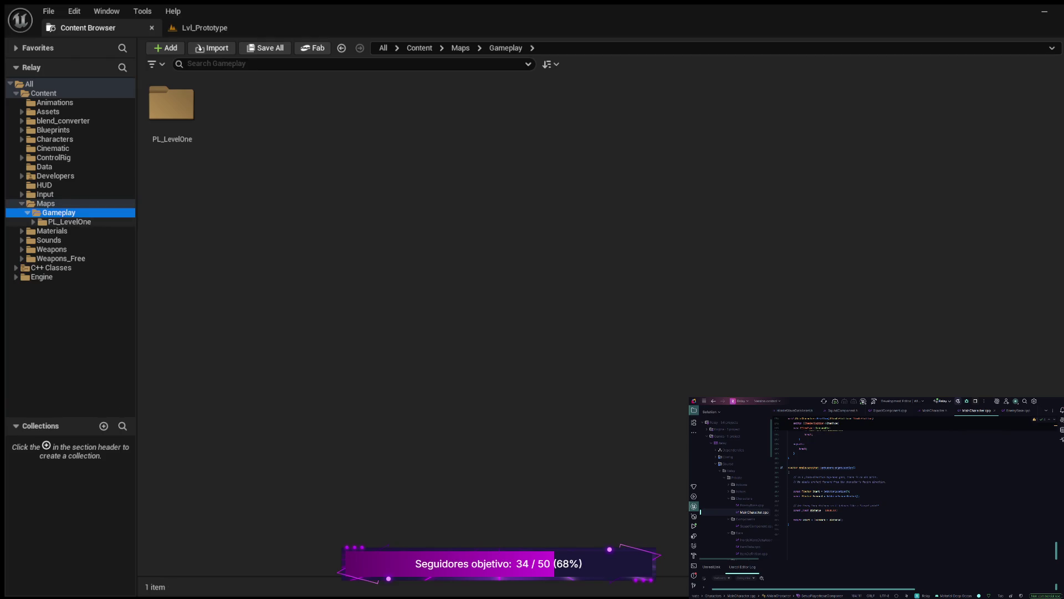
key("Down")
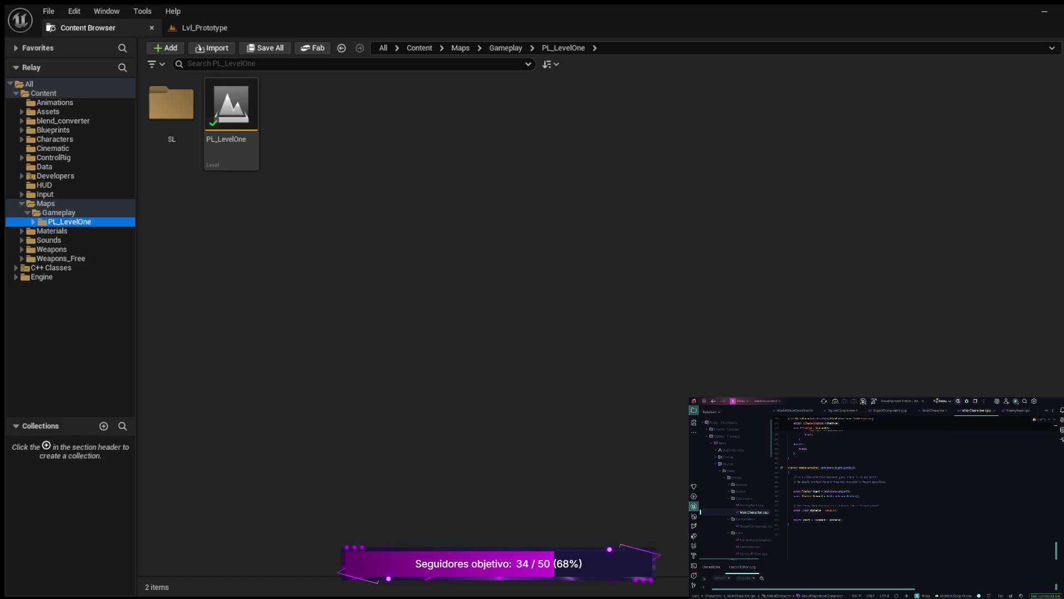
left_click(231, 122)
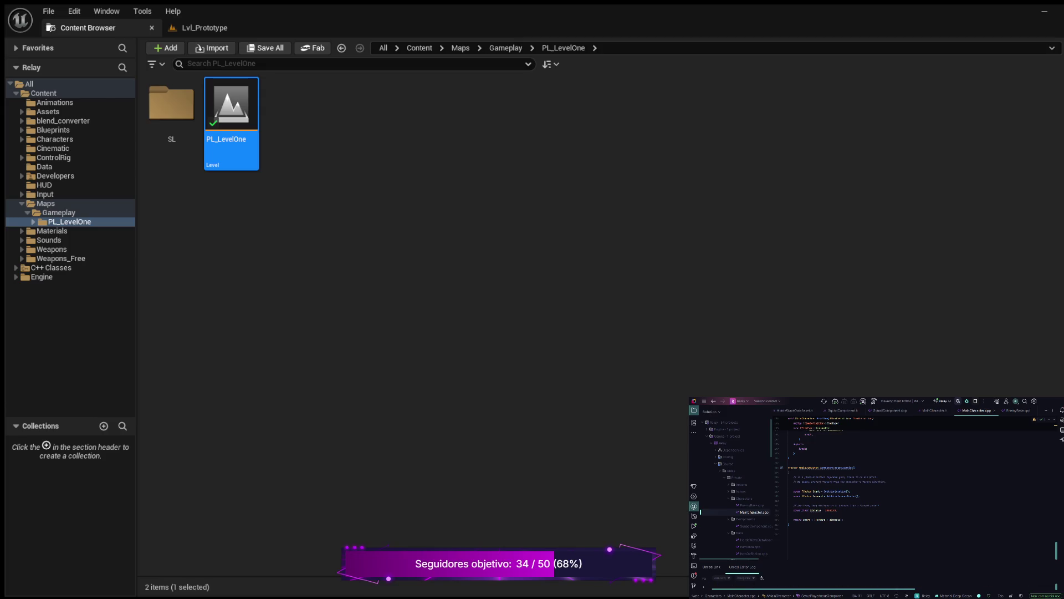
key("Return")
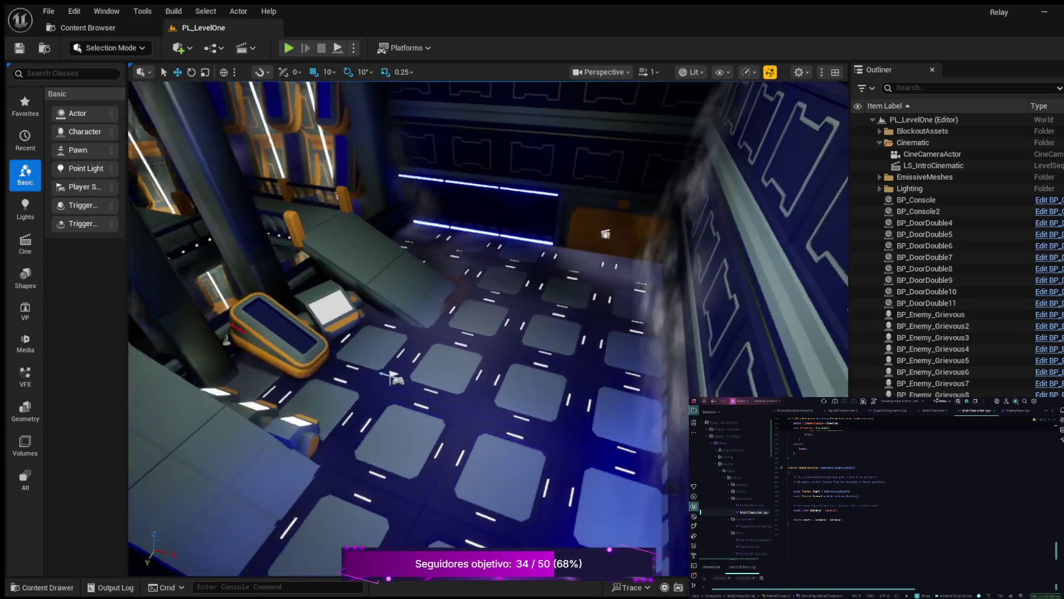
Select the PlayerStart and enlarge the Details panel to show its properties.
scroll(942, 229, "down", 5)
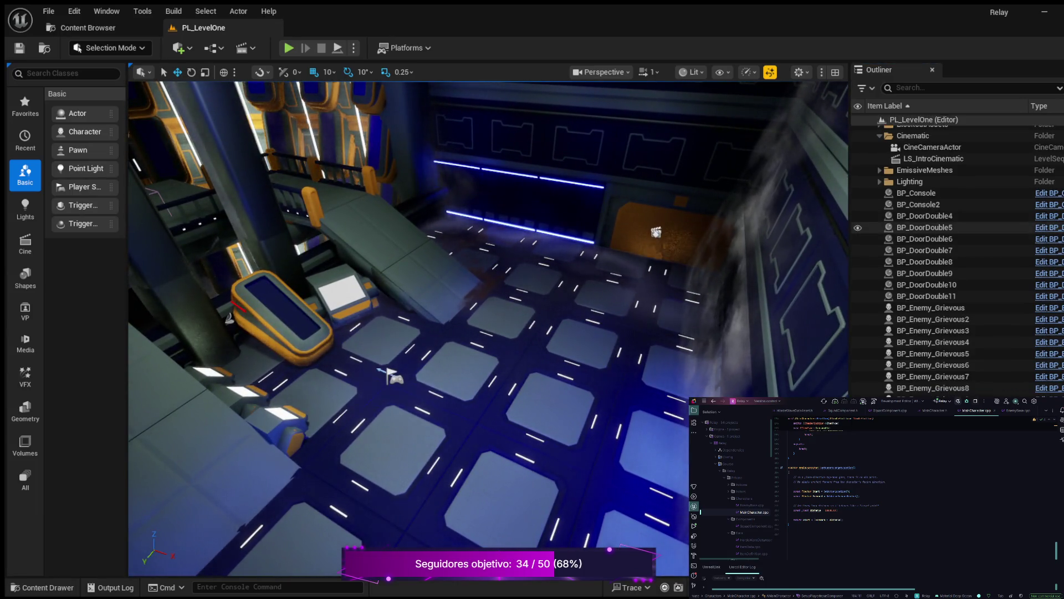
scroll(943, 239, "down", 15)
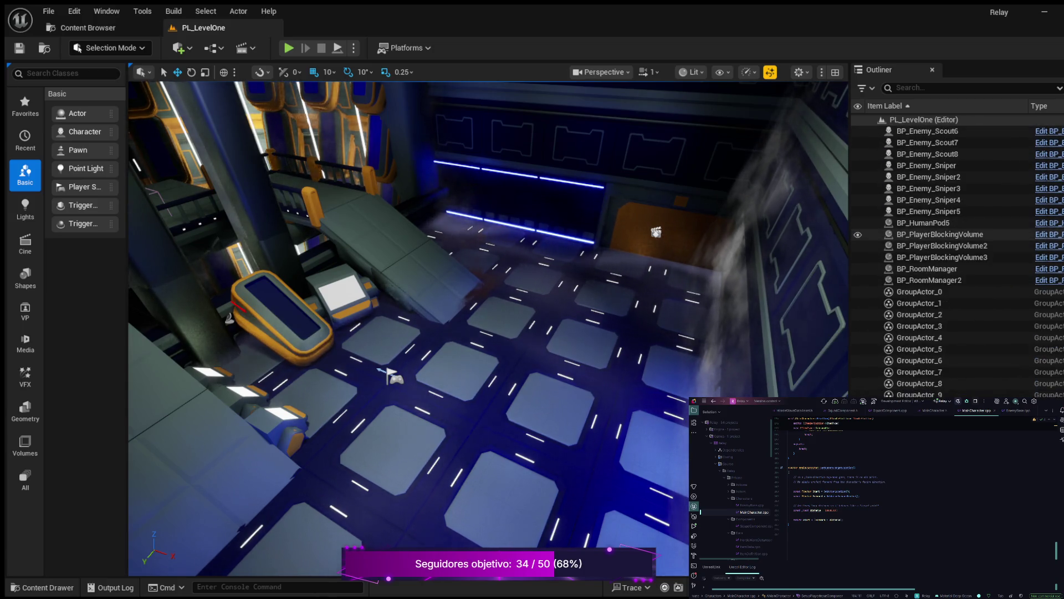
scroll(942, 251, "down", 15)
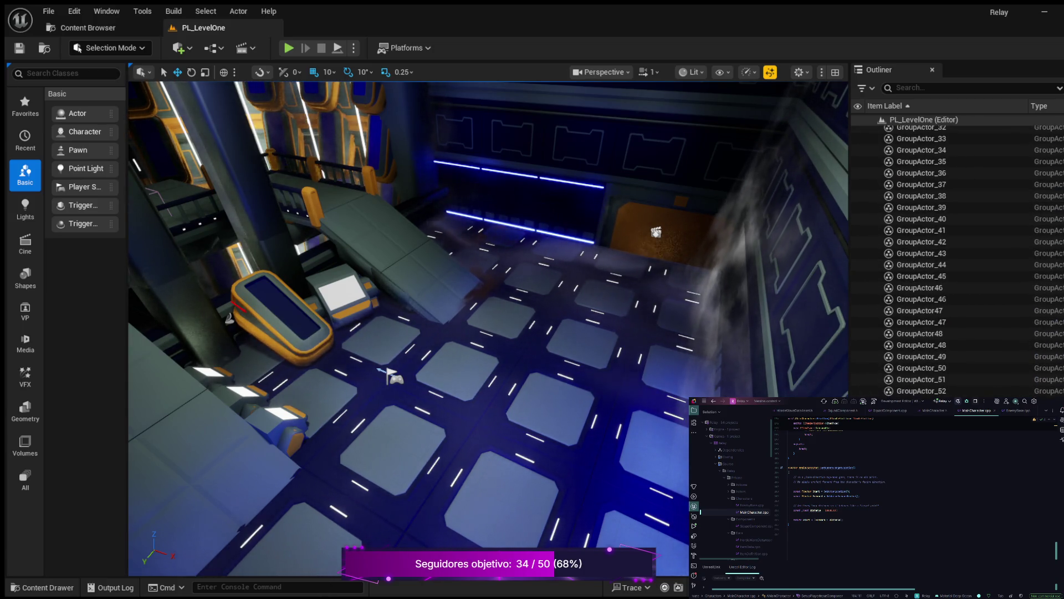
scroll(942, 258, "down", 15)
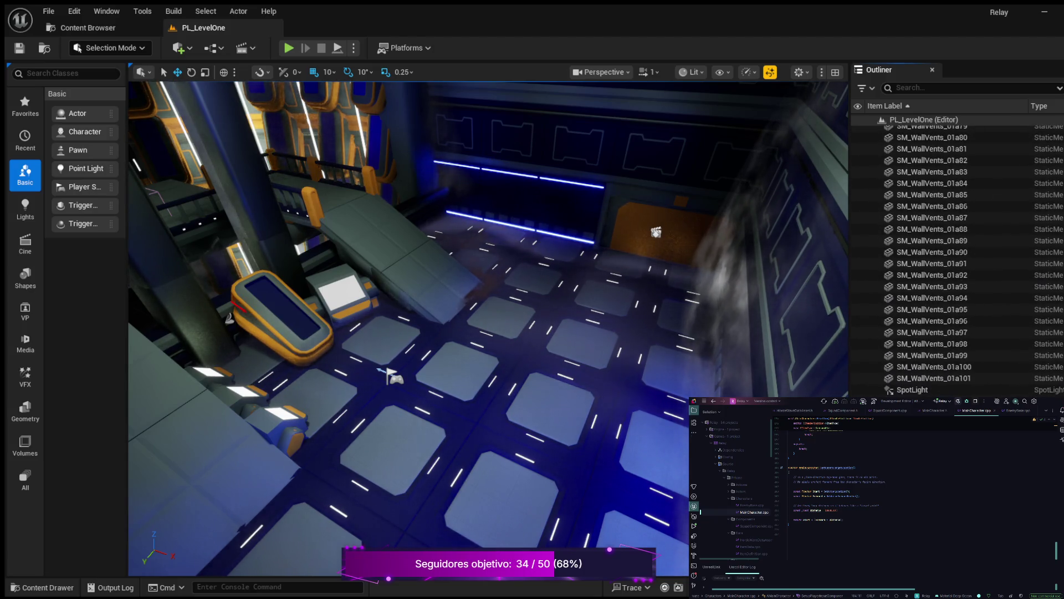
scroll(942, 258, "down", 10)
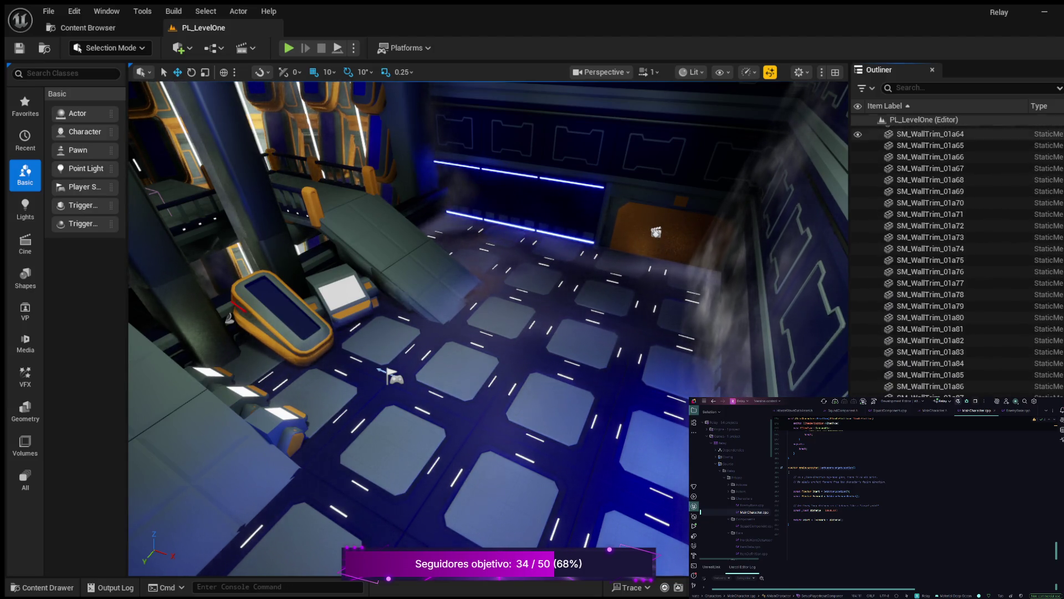
left_click(394, 377)
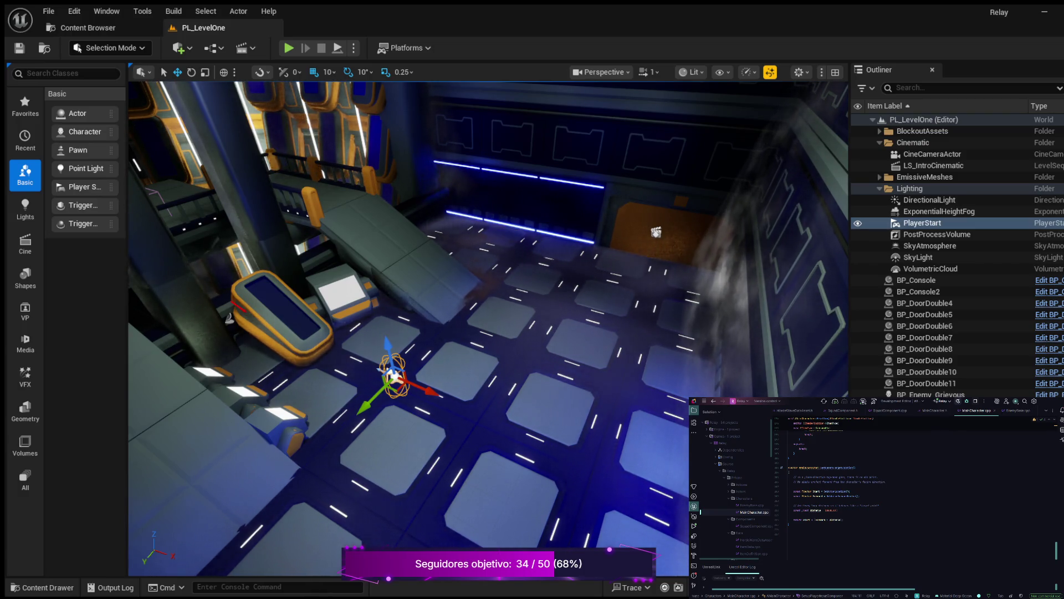
left_click_drag(958, 402, 958, 296)
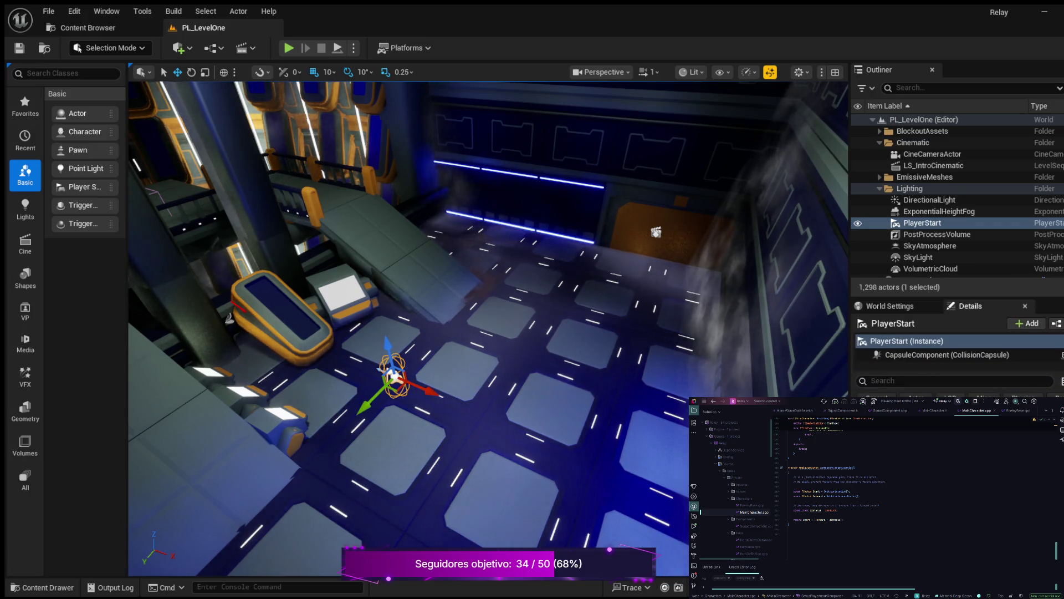